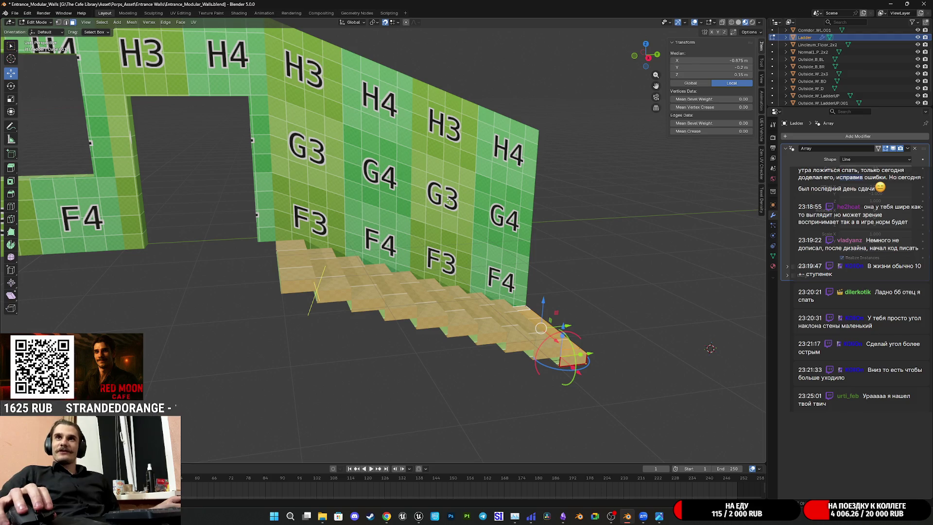
Inspect the wall and ladder staircase from several angles and save the Entrance_Modular_Walls file
scroll(480, 248, "down", 4)
middle_click_drag(480, 248, 446, 231)
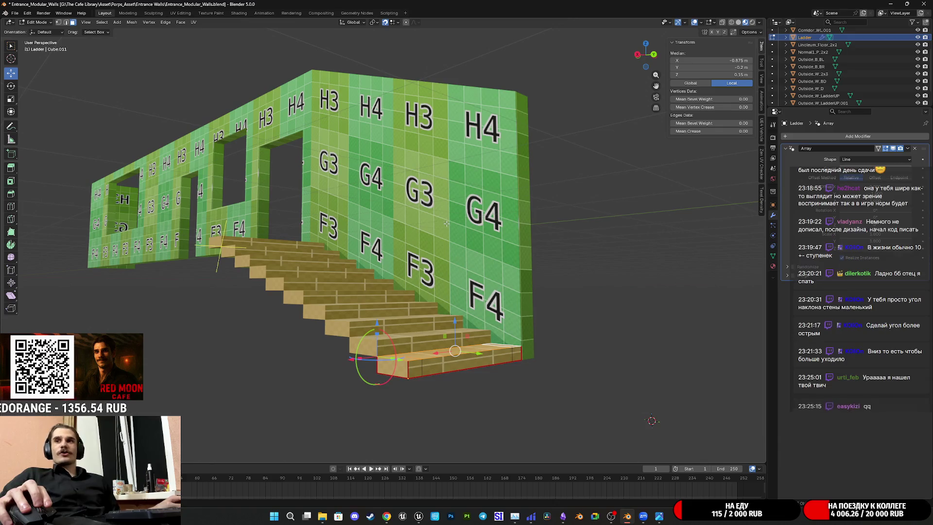
key("ctrl+s")
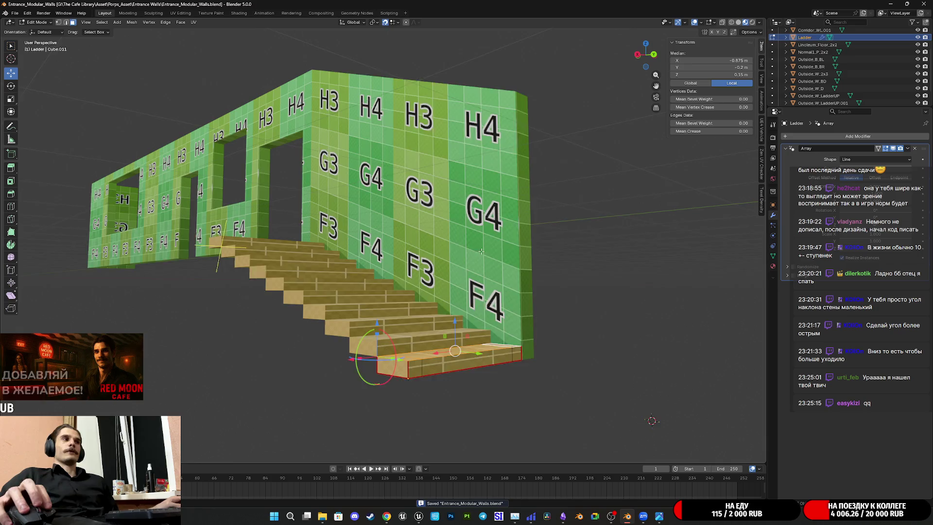
scroll(481, 250, "up", 5)
middle_click_drag(414, 199, 452, 210)
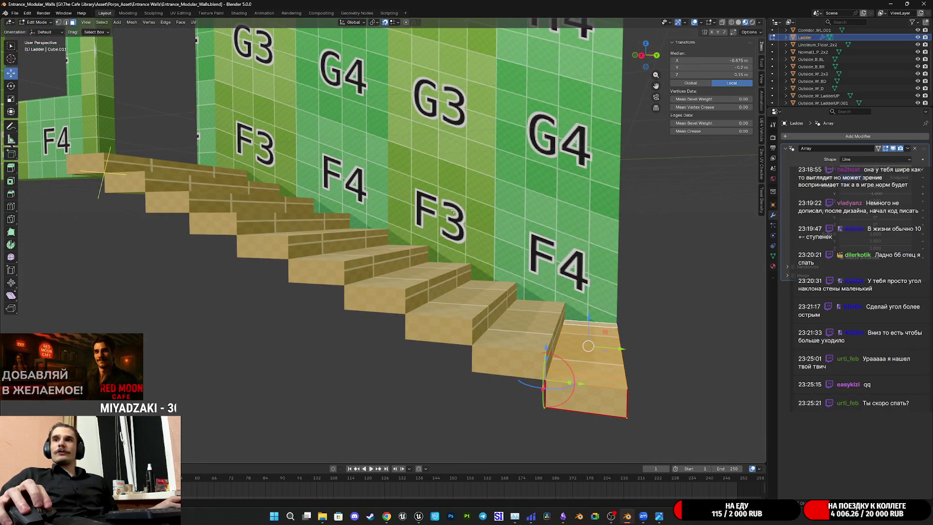
scroll(457, 206, "down", 5)
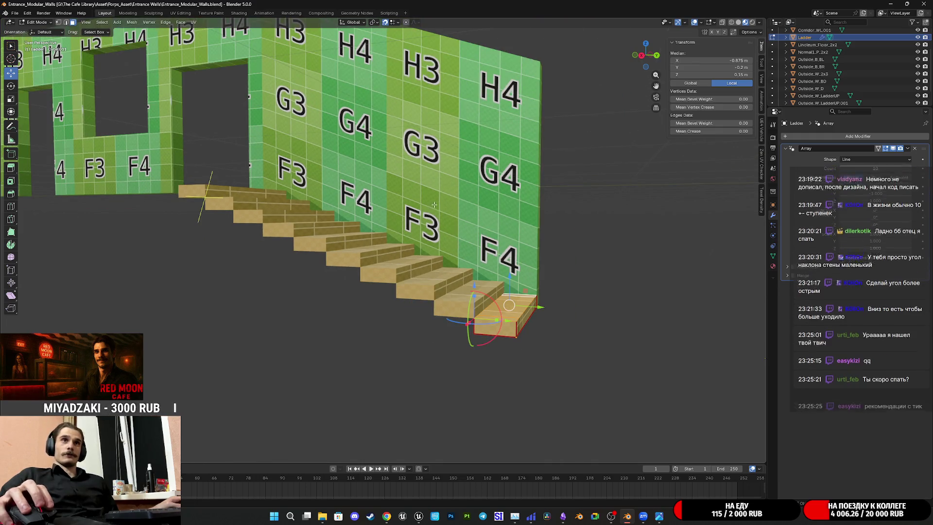
scroll(414, 197, "up", 5)
scroll(415, 196, "up", 1)
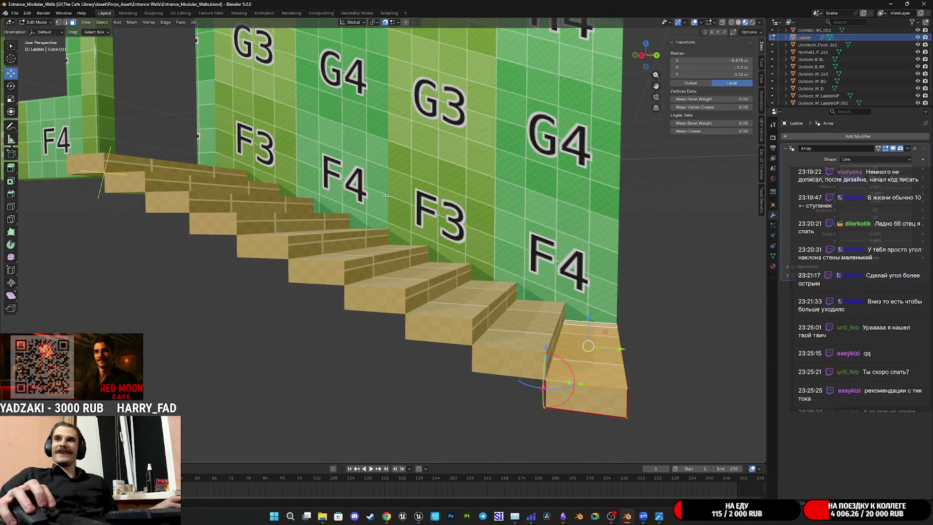
scroll(398, 227, "up", 2)
scroll(397, 228, "down", 3)
mouse_move(398, 228)
middle_mouse_down()
mouse_move(484, 237)
mouse_move(457, 235)
mouse_move(504, 226)
mouse_move(503, 156)
middle_mouse_up()
key("ctrl+s")
key("Tab")
key("Tab")
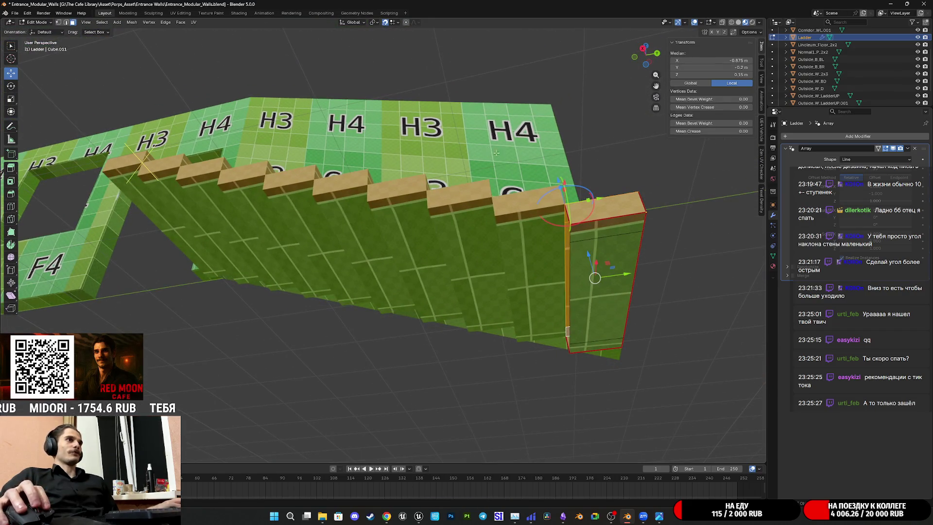
Apply the Ladder's Array modifier in Object Mode, then return to Edit Mode
mouse_move(348, 121)
middle_mouse_down()
mouse_move(568, 220)
mouse_move(514, 262)
middle_mouse_up()
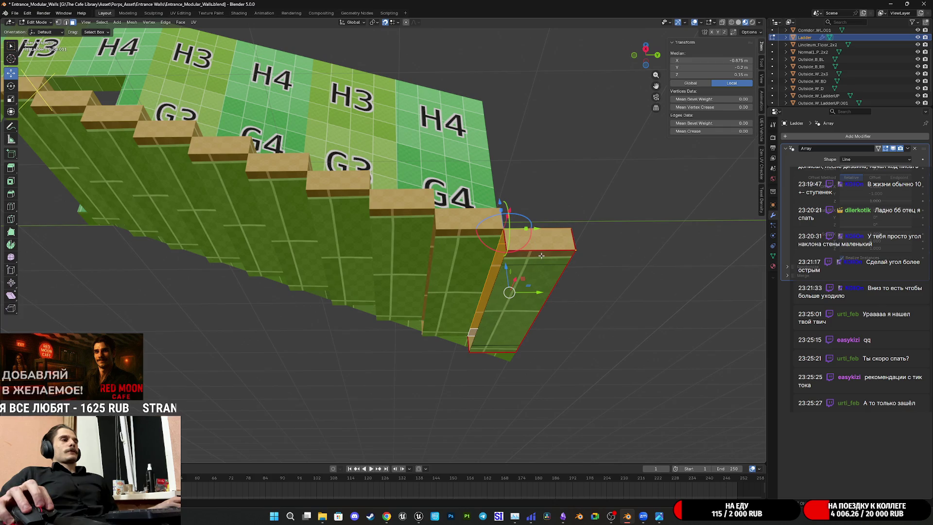
left_click(528, 284)
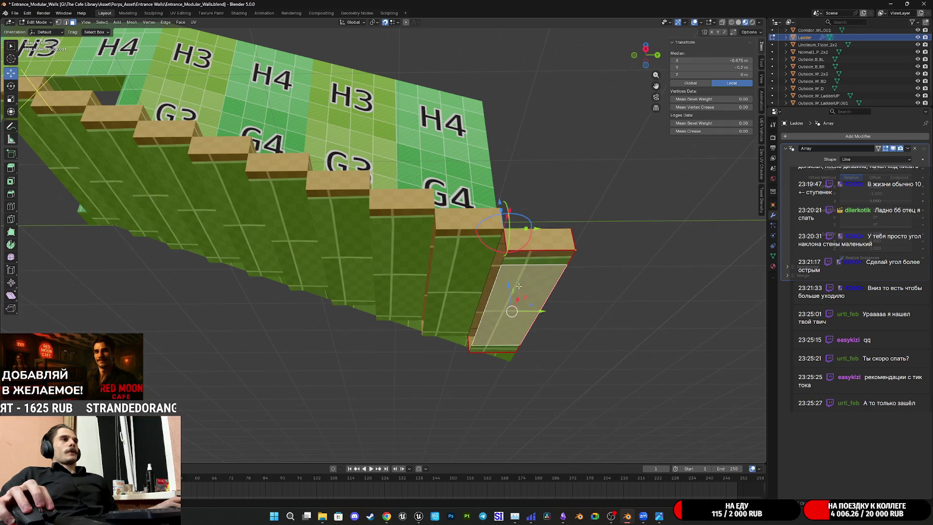
mouse_move(514, 272)
middle_mouse_down()
mouse_move(496, 292)
mouse_move(526, 271)
mouse_move(572, 263)
middle_mouse_up()
key("Tab")
left_click(908, 149)
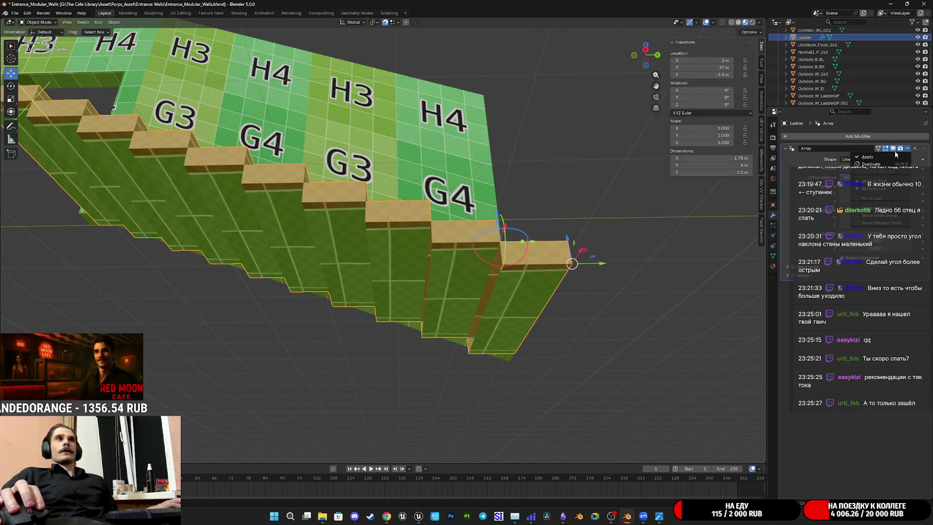
left_click(867, 157)
key("Tab")
Pick a starting underside face on the steps, trying Select Similar to grow the selection
mouse_move(486, 243)
middle_mouse_down()
mouse_move(453, 273)
mouse_move(512, 271)
mouse_move(490, 269)
middle_mouse_up()
left_click(454, 272)
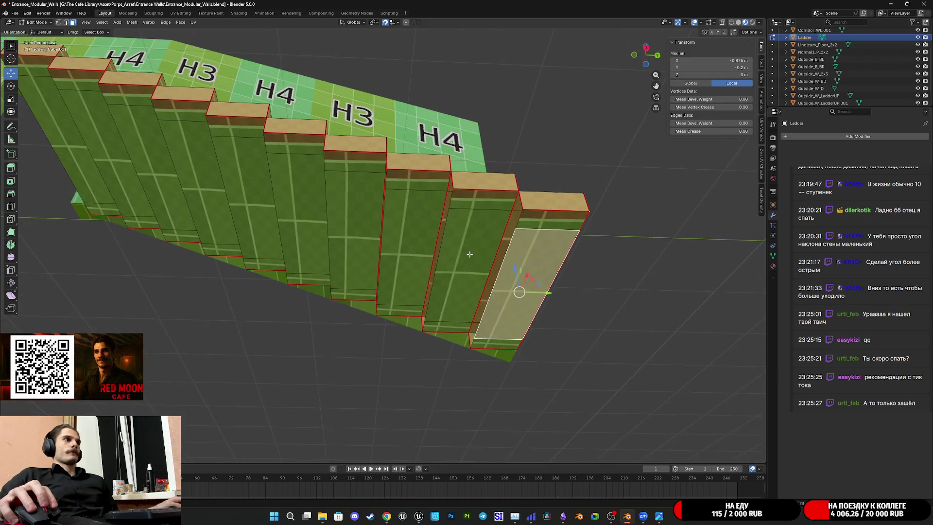
left_click(490, 270)
key("shift+g")
left_click(490, 270)
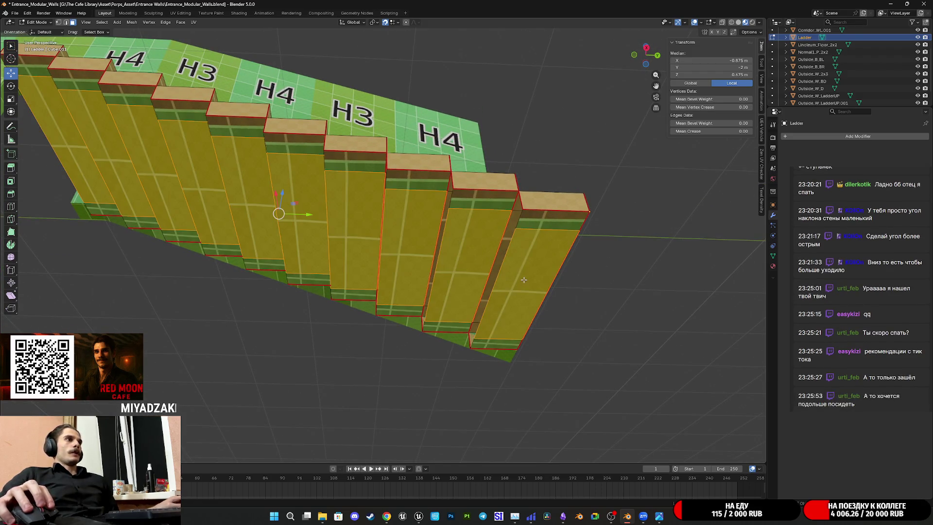
left_click(523, 278, "shift")
Add the underside and riser strips of the lower steps to the selection
left_click(482, 203, "shift")
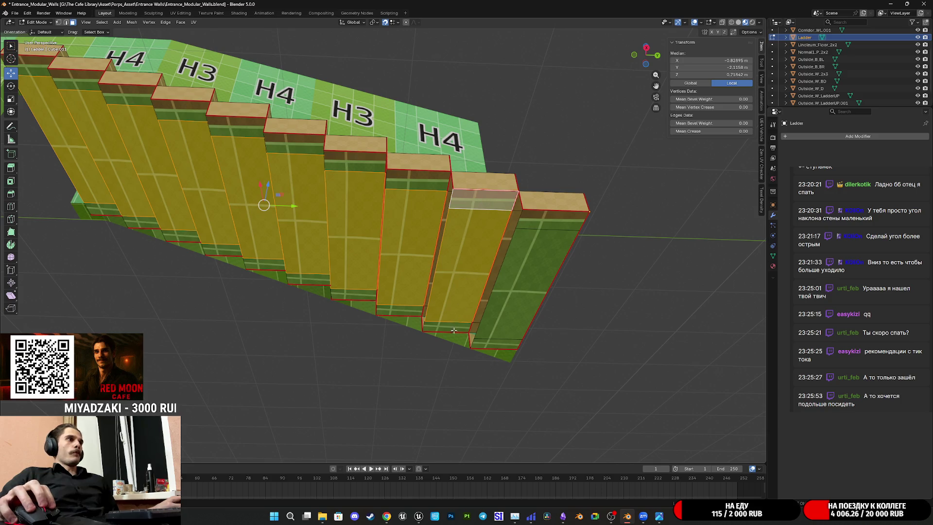
left_click(444, 326, "shift")
middle_click_drag(445, 325, 398, 311)
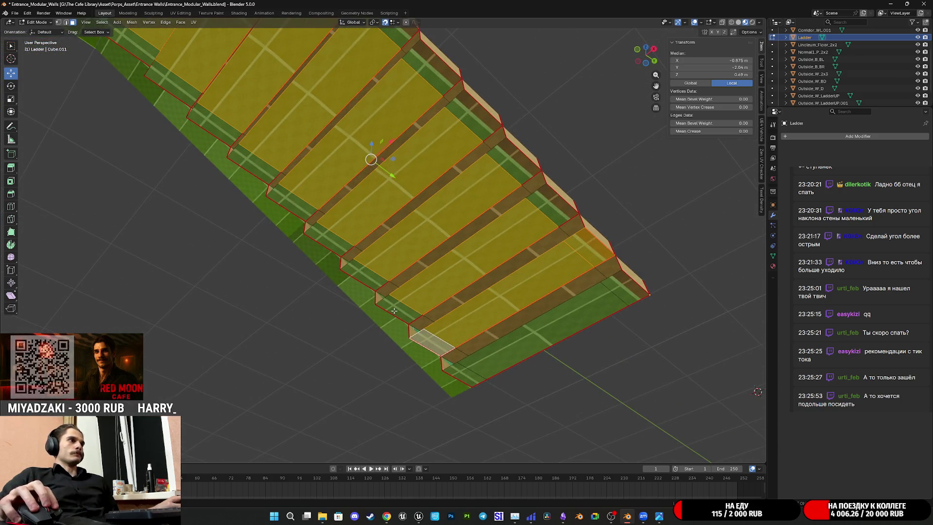
left_click(538, 213, "shift")
left_click(515, 174, "shift")
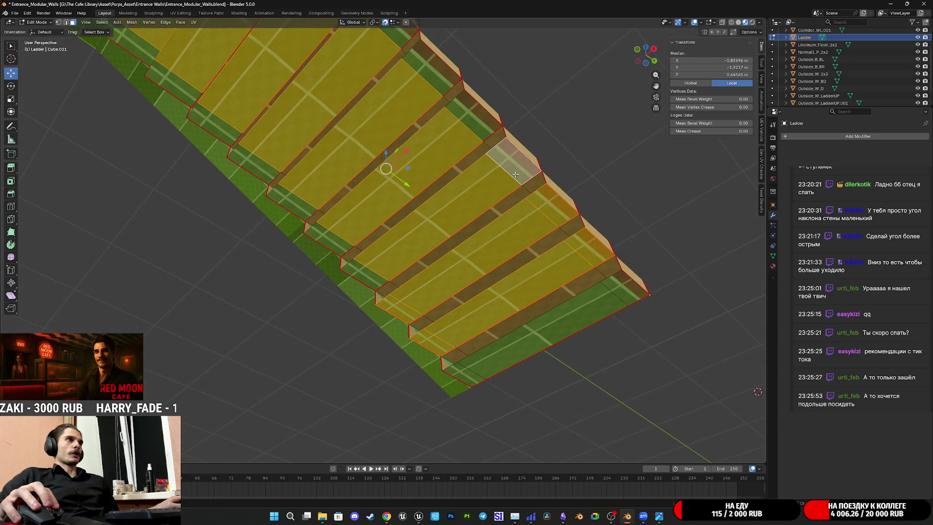
left_click(375, 283, "shift")
scroll(389, 291, "up", 2)
left_click(401, 297, "shift")
left_click(554, 185, "shift")
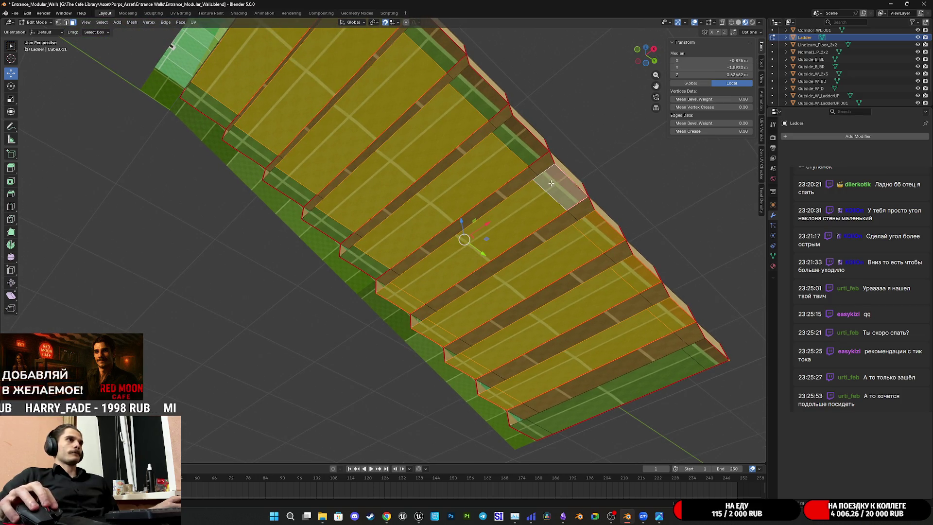
left_click(520, 147, "shift")
Add the remaining strips up to the top step and delete the selected faces
left_click(367, 263, "shift")
left_click(333, 224, "shift")
left_click(472, 103, "shift")
middle_click_drag(472, 103, 524, 189, "shift")
left_click(536, 185, "shift")
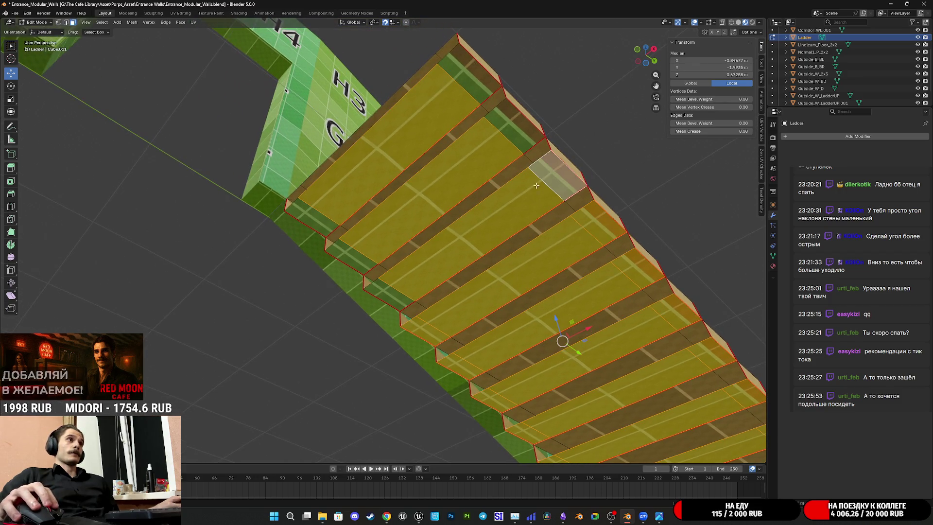
left_click(389, 298, "shift")
left_click(351, 257, "shift")
left_click(518, 139, "shift")
left_click(468, 74, "shift")
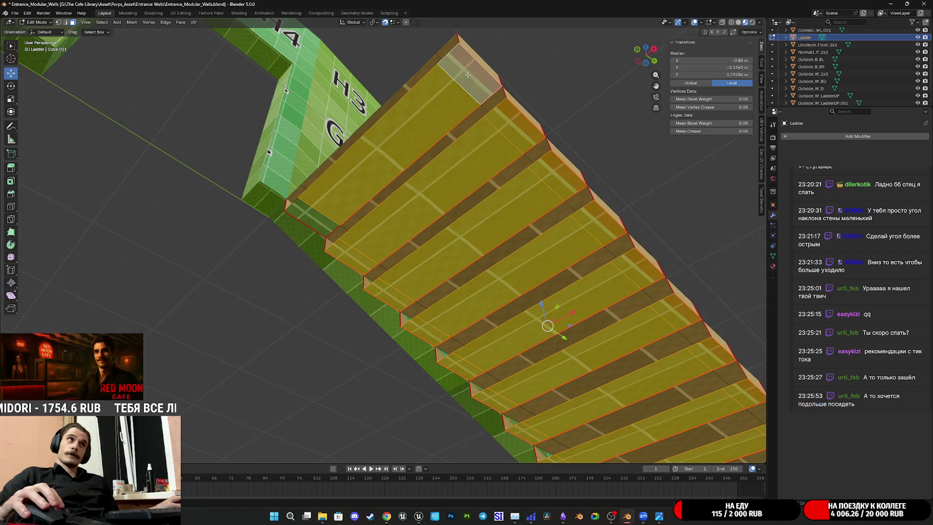
left_click(310, 227, "shift")
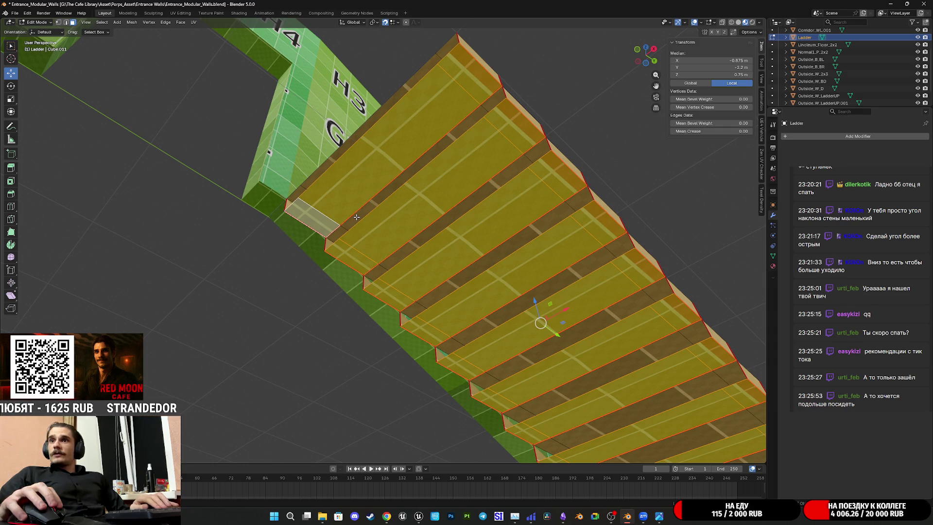
right_click(637, 243)
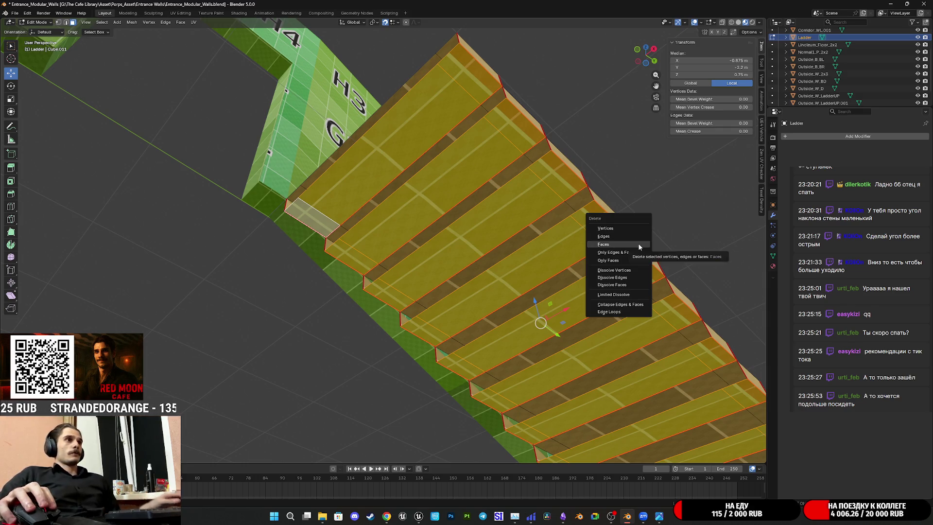
left_click(628, 265)
mouse_move(628, 265)
middle_mouse_down()
mouse_move(577, 315)
mouse_move(519, 275)
mouse_move(467, 180)
middle_mouse_up()
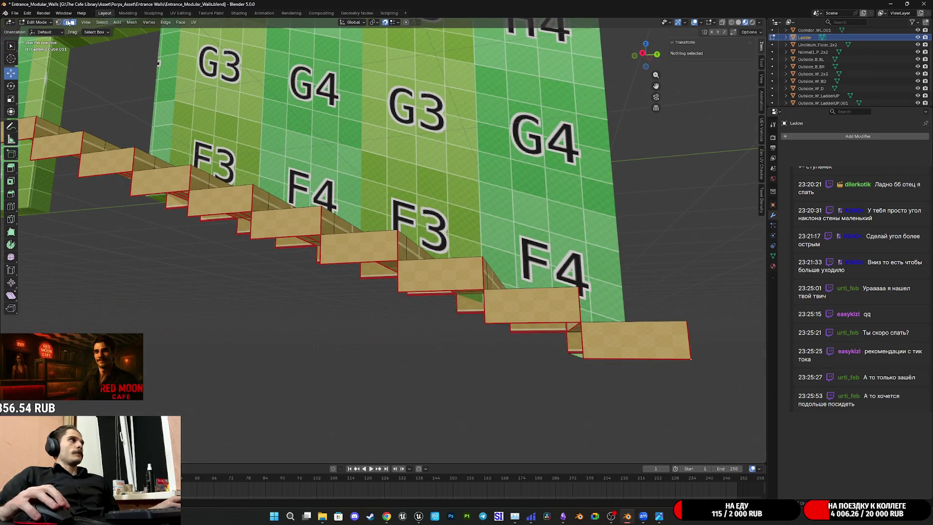
Select the linked underside faces with L, exclude the top step's faces, and delete them
mouse_move(640, 347)
middle_mouse_down()
mouse_move(670, 348)
mouse_move(470, 289)
middle_mouse_up()
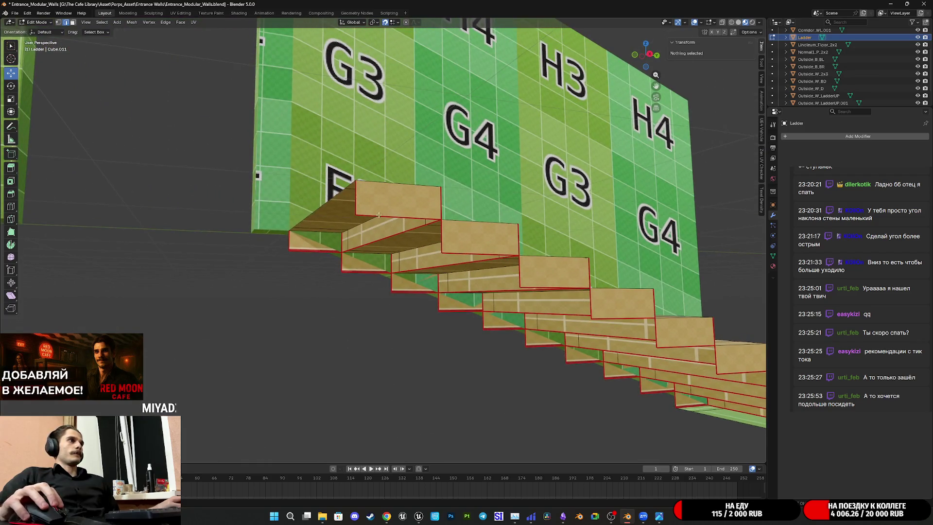
middle_click_drag(378, 213, 394, 236)
middle_click_drag(503, 326, 469, 211)
key("3")
key("l")
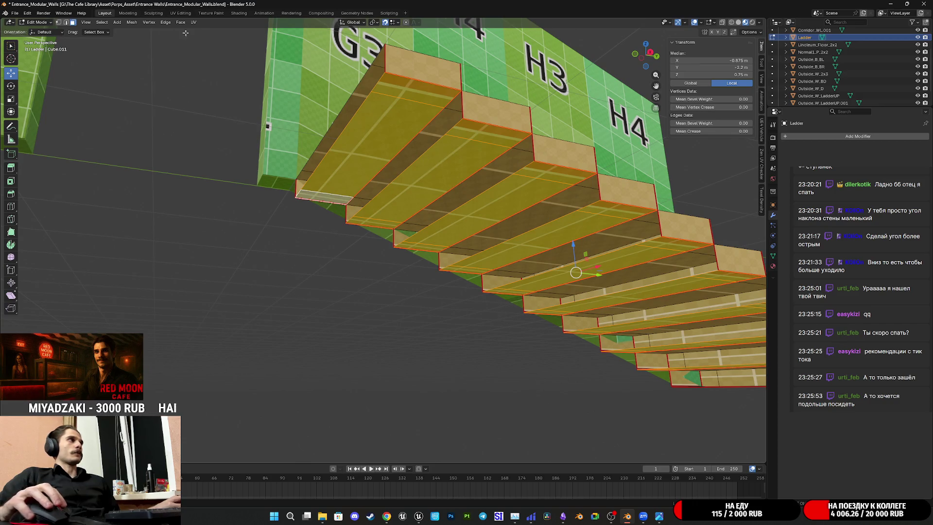
left_click(342, 184, "shift")
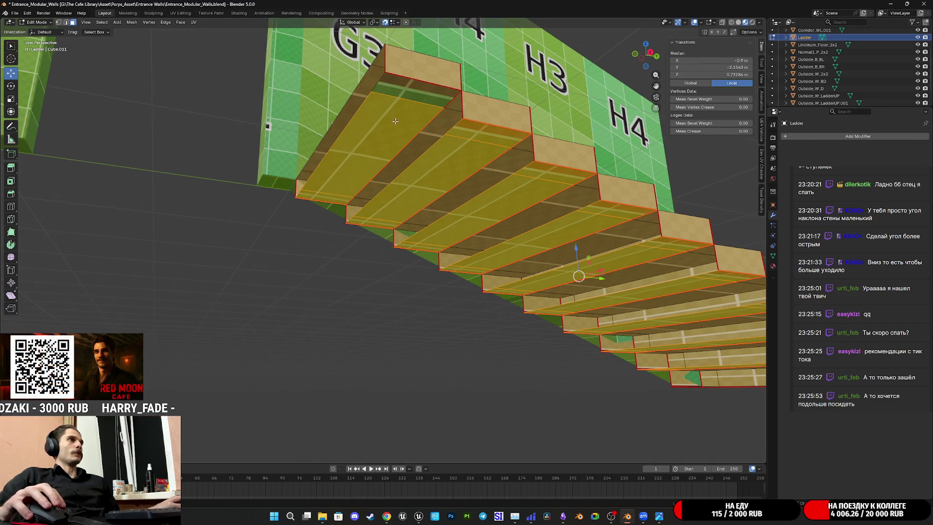
left_click(342, 184, "shift")
left_click(328, 199, "shift")
key("x")
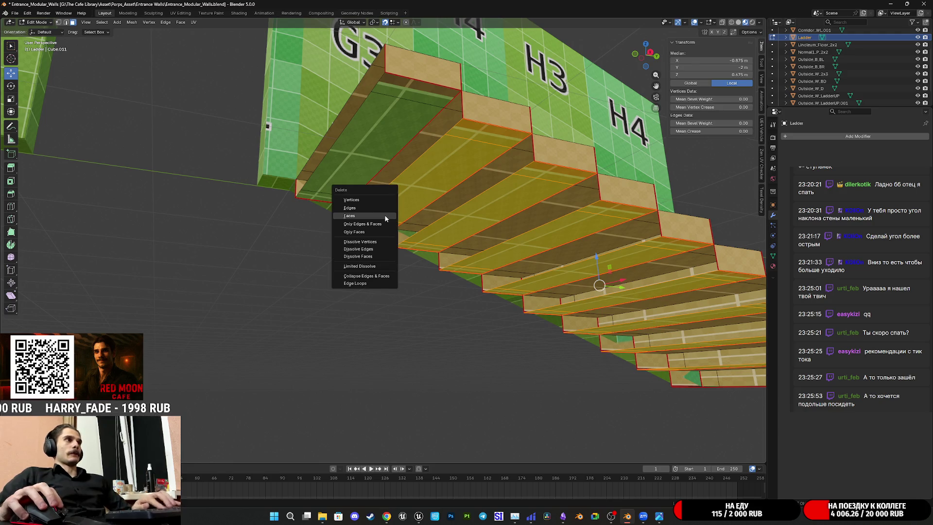
left_click(357, 215)
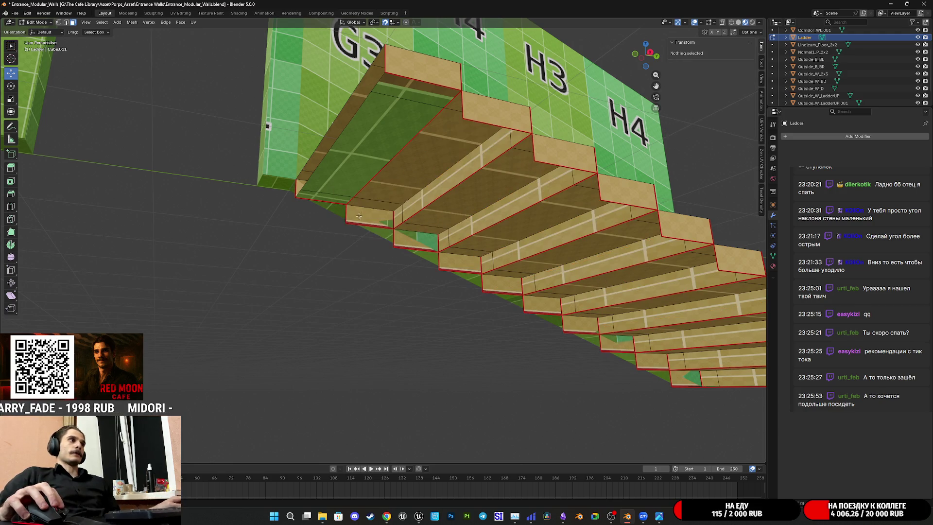
middle_click_drag(456, 199, 282, 124)
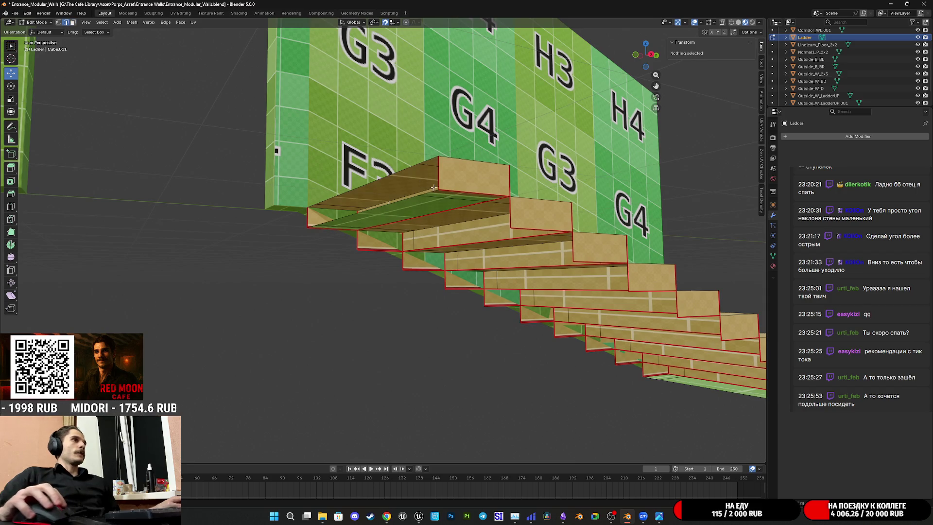
Examine the top step, selecting its corner, long top and small end faces
middle_click_drag(439, 172, 464, 193)
middle_click_drag(606, 277, 618, 255)
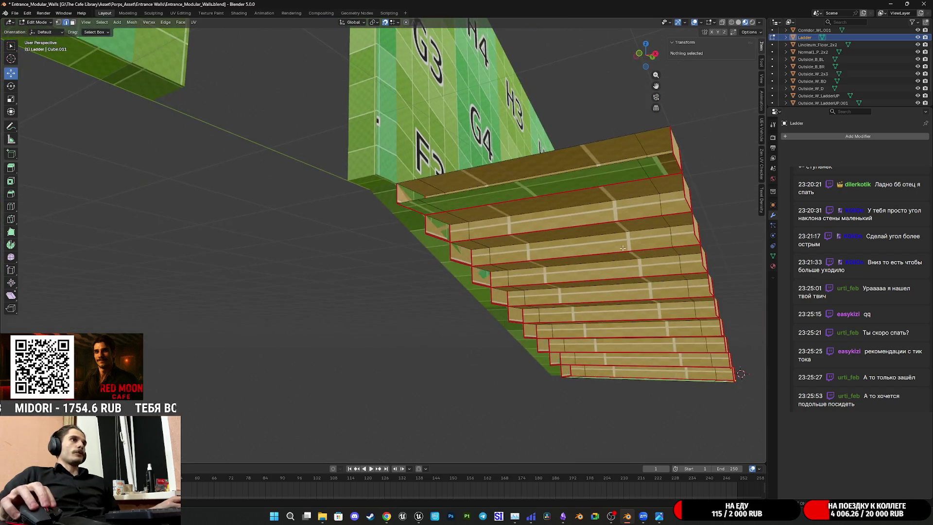
left_click(659, 160)
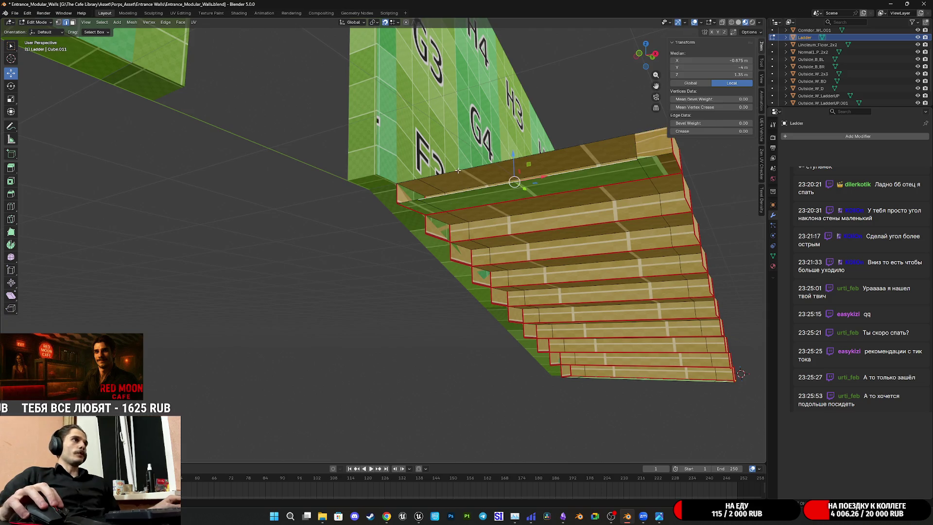
left_click(442, 176)
left_click(407, 200)
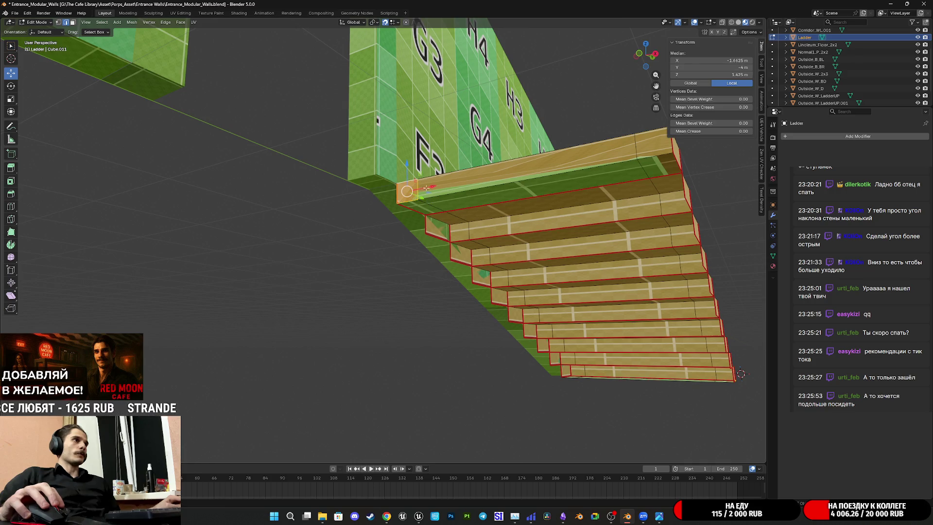
scroll(577, 206, "up", 3)
middle_click_drag(577, 207, 559, 194)
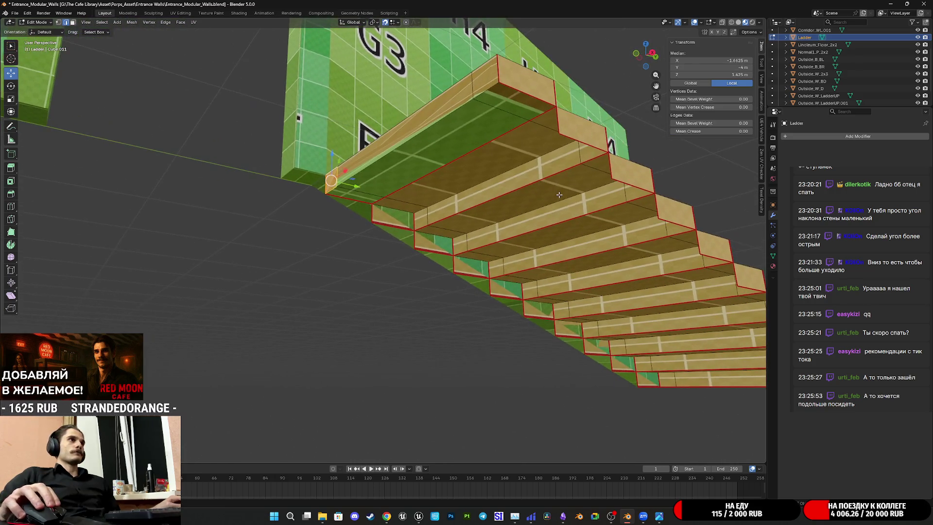
middle_click_drag(495, 138, 467, 155)
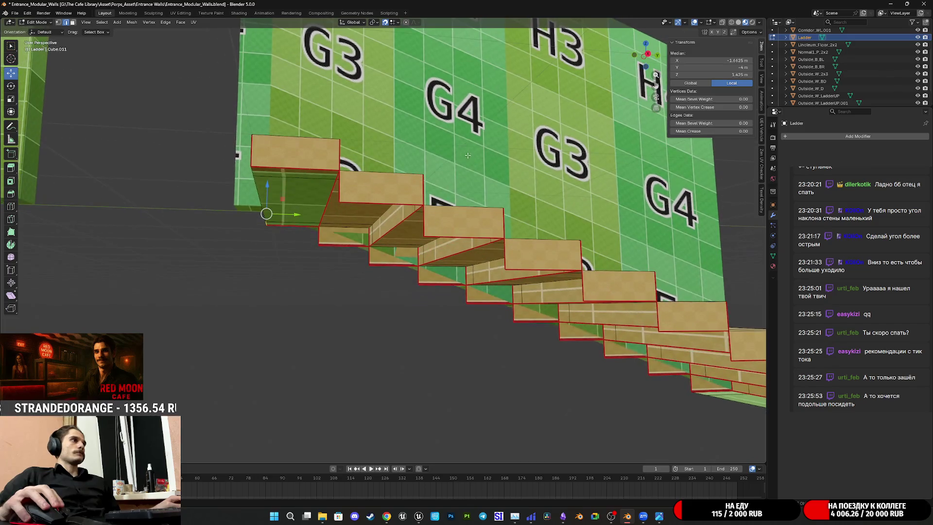
In face select mode, select the large end face of the stairs and delete it
left_click(72, 23)
middle_click_drag(170, 122, 316, 165)
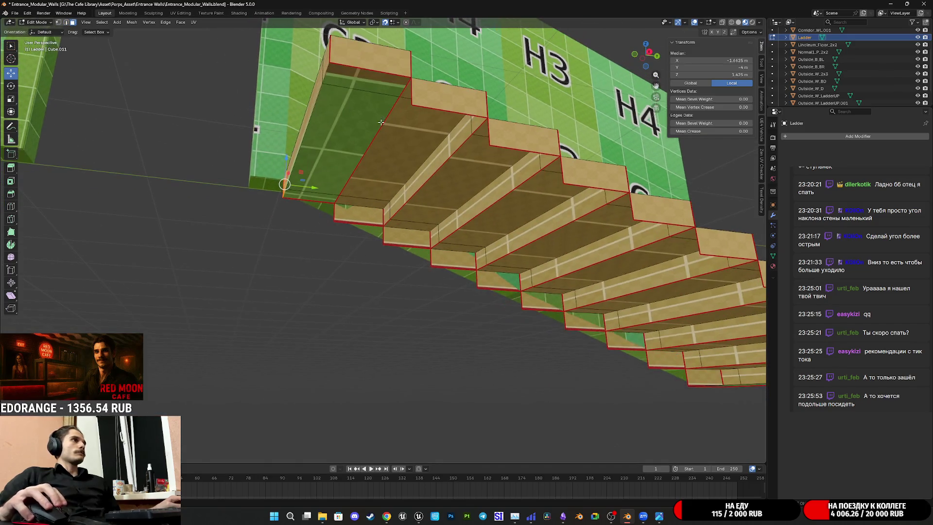
left_click(334, 170)
left_click(339, 163, "shift")
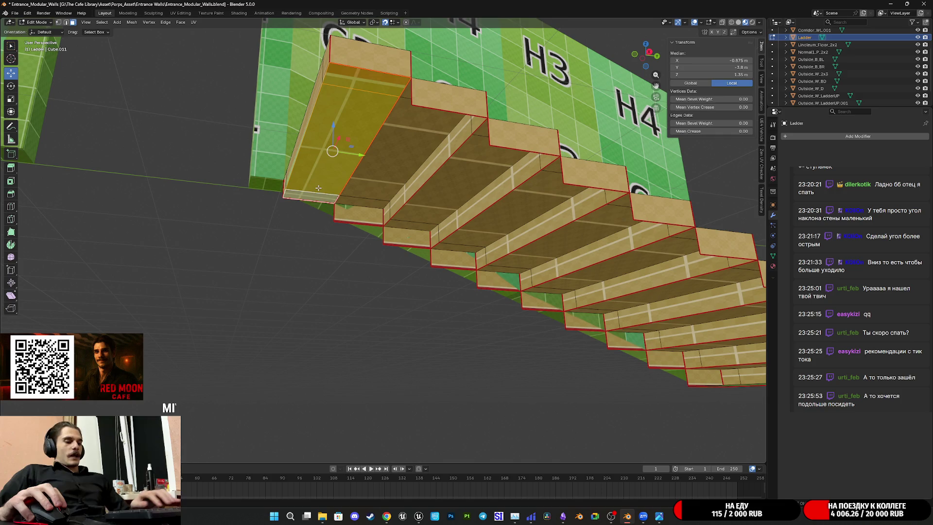
key("x")
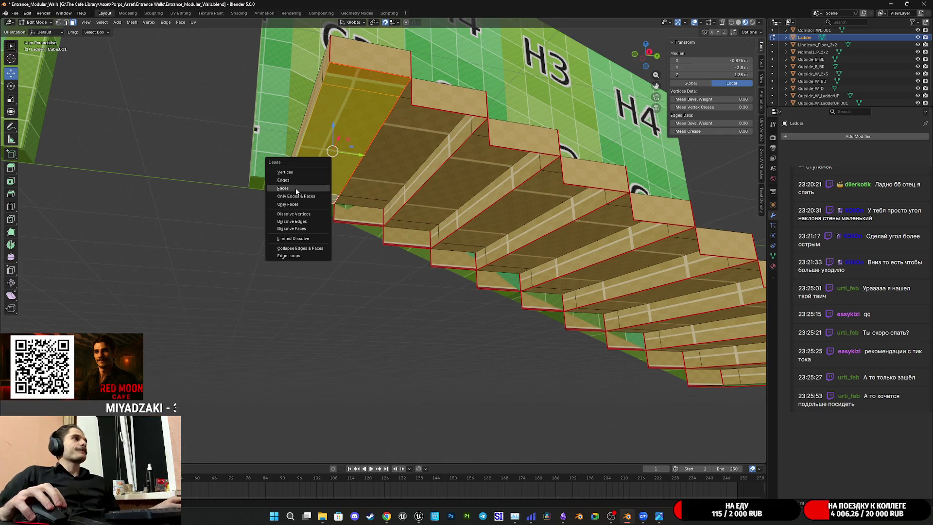
left_click(319, 188)
mouse_move(437, 204)
middle_mouse_down()
mouse_move(474, 146)
mouse_move(545, 217)
mouse_move(424, 201)
middle_mouse_up()
left_click(476, 142)
Select the big sloped underside face of the ladder beam and delete it
left_click(545, 218)
scroll(503, 237, "up", 2)
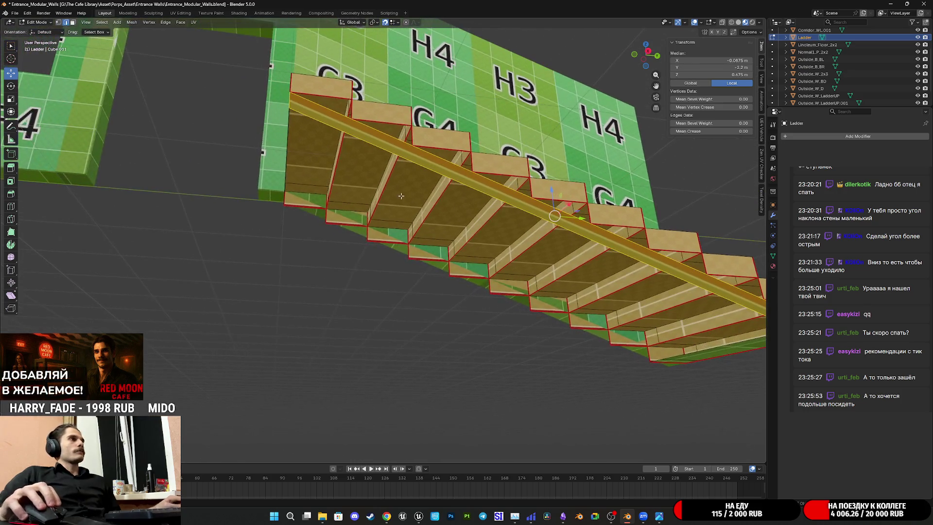
left_click(289, 146)
middle_click_drag(663, 311, 609, 332)
left_click(609, 332, "alt")
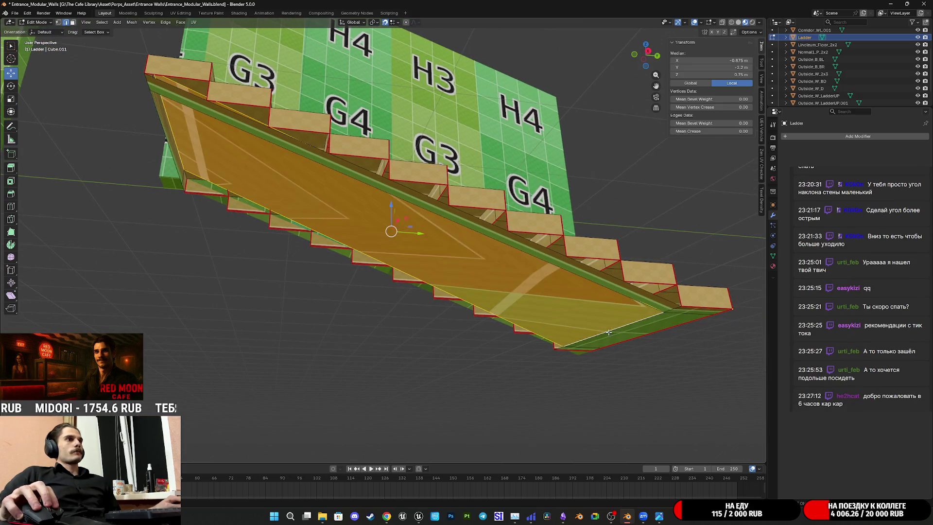
mouse_move(411, 248)
middle_mouse_down()
mouse_move(571, 360)
mouse_move(493, 160)
mouse_move(583, 258)
middle_mouse_up()
left_click(491, 154)
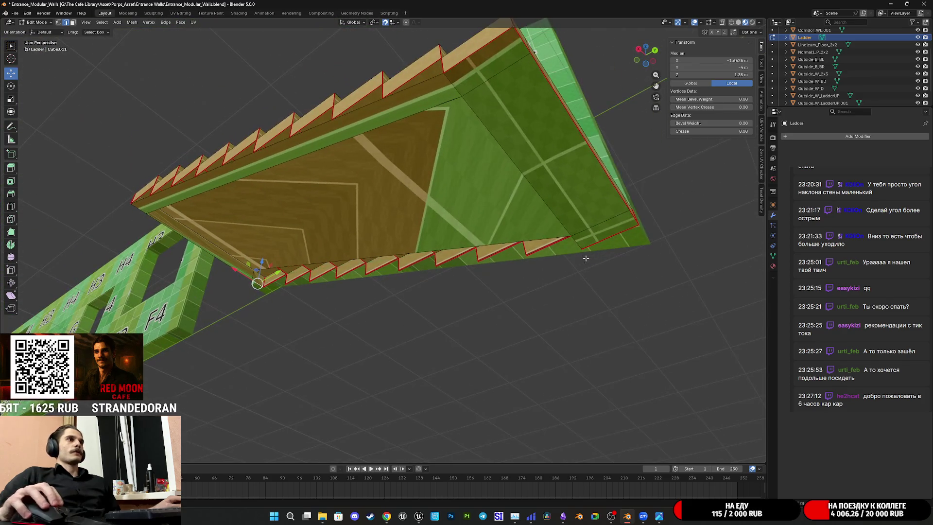
left_click(579, 238, "shift")
left_click(582, 243, "shift")
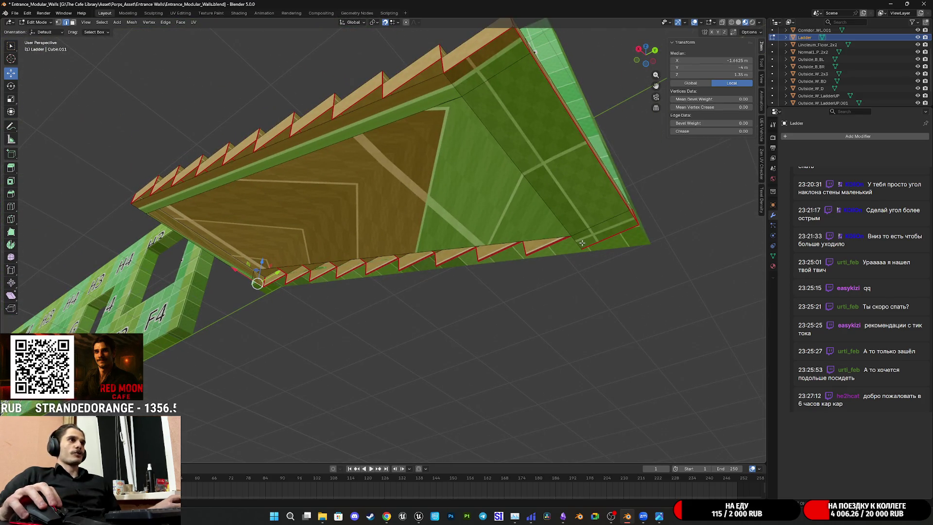
left_click(579, 242, "shift")
middle_click_drag(585, 240, 479, 181)
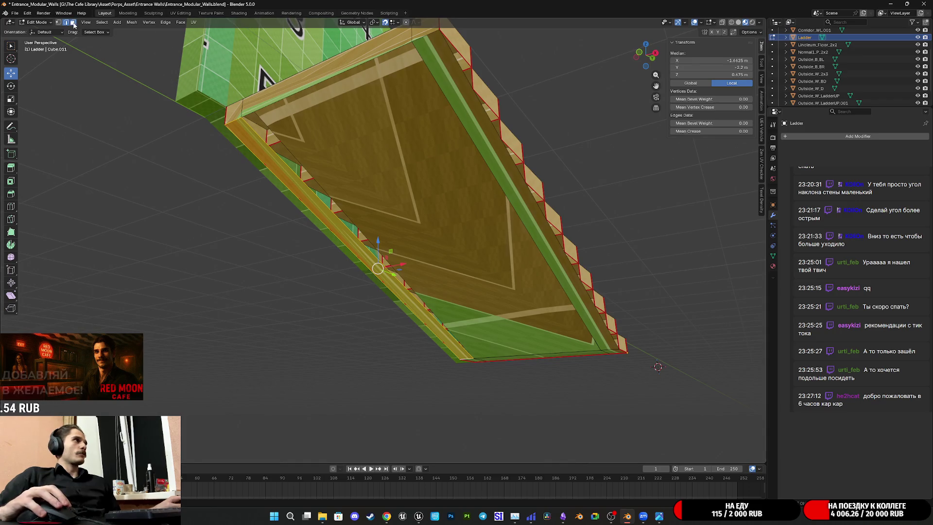
left_click(73, 22)
key("x")
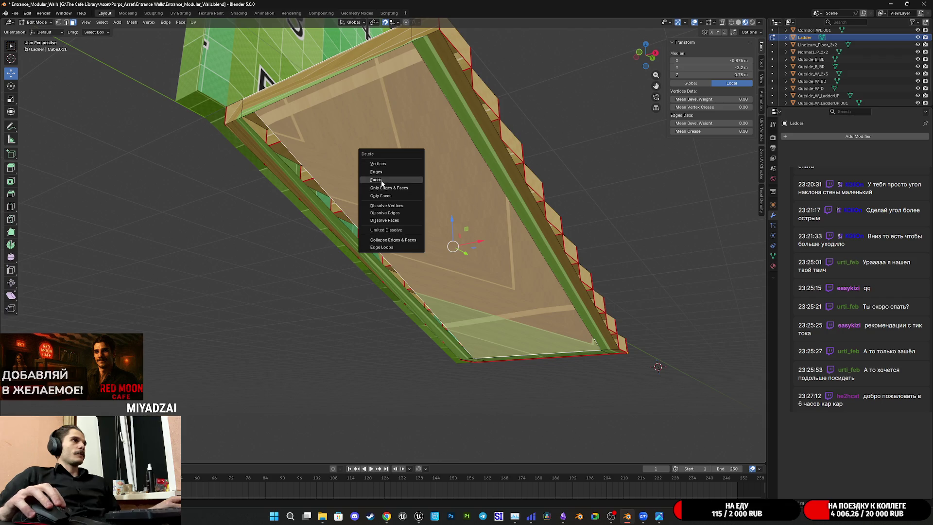
left_click(378, 180)
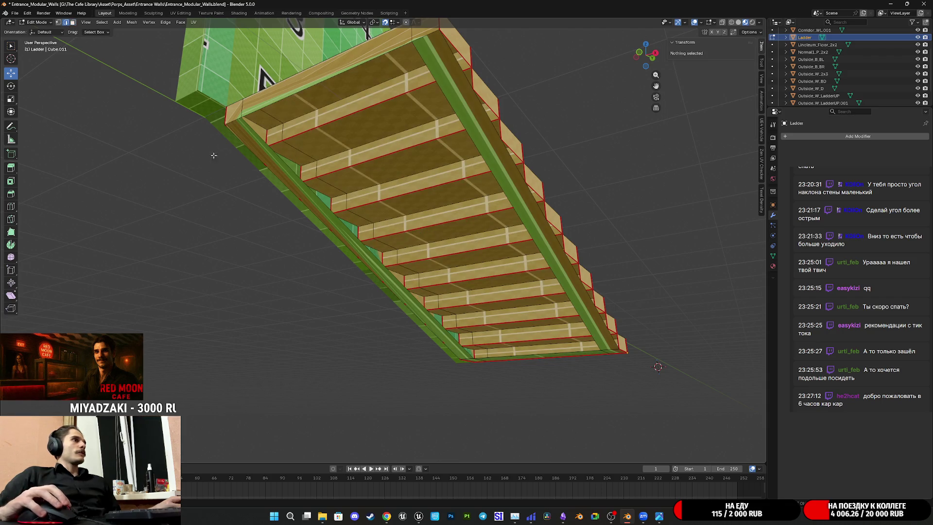
Select both the left and right side edges of the ladder
middle_click_drag(336, 240, 391, 245)
left_click(395, 247)
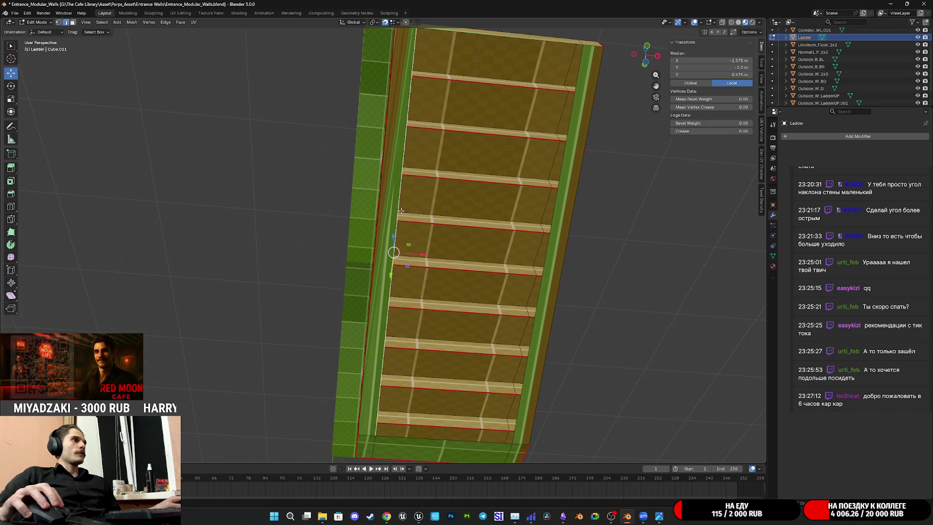
left_click(553, 252, "shift")
mouse_move(553, 252)
middle_mouse_down()
mouse_move(572, 261)
mouse_move(451, 266)
mouse_move(440, 256)
mouse_move(457, 287)
middle_mouse_up()
scroll(450, 266, "up", 3)
Add eight loop cuts across the ladder's sloped side beam
key("ctrl+r")
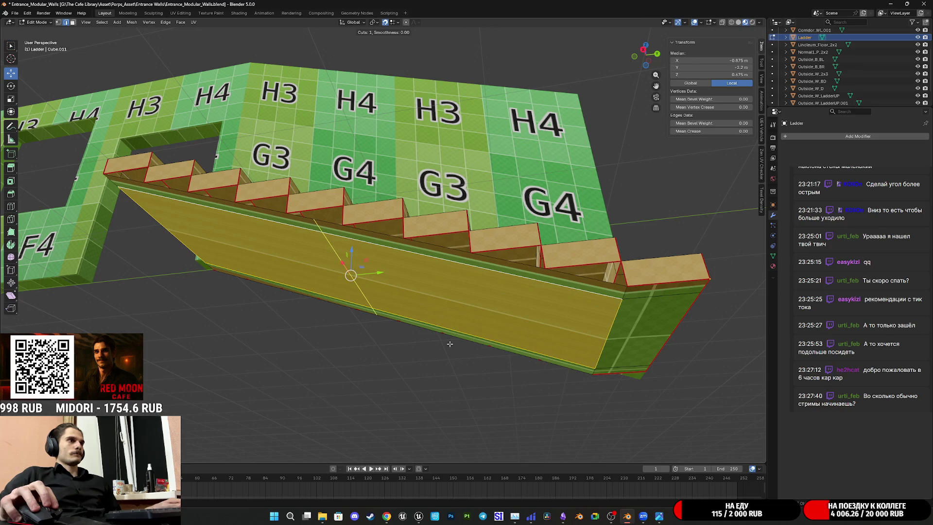
scroll(378, 318, "up", 7)
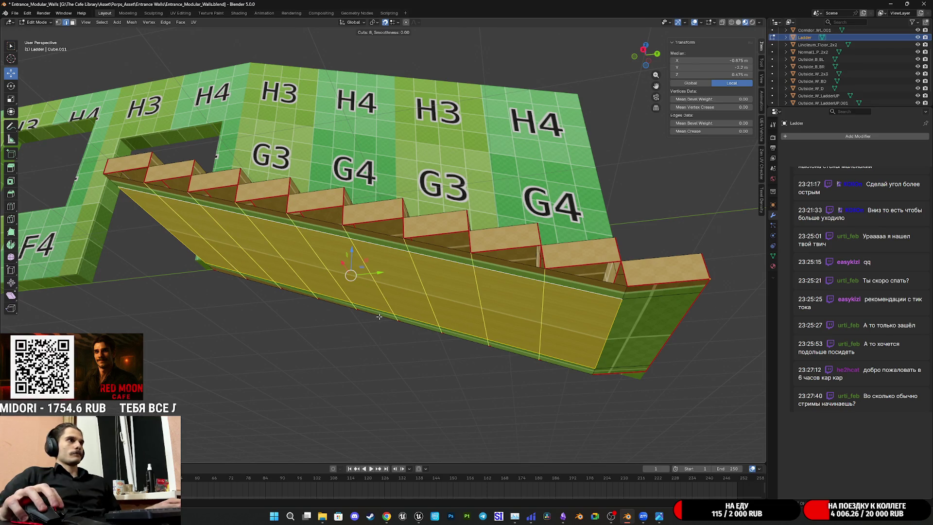
left_click(379, 316)
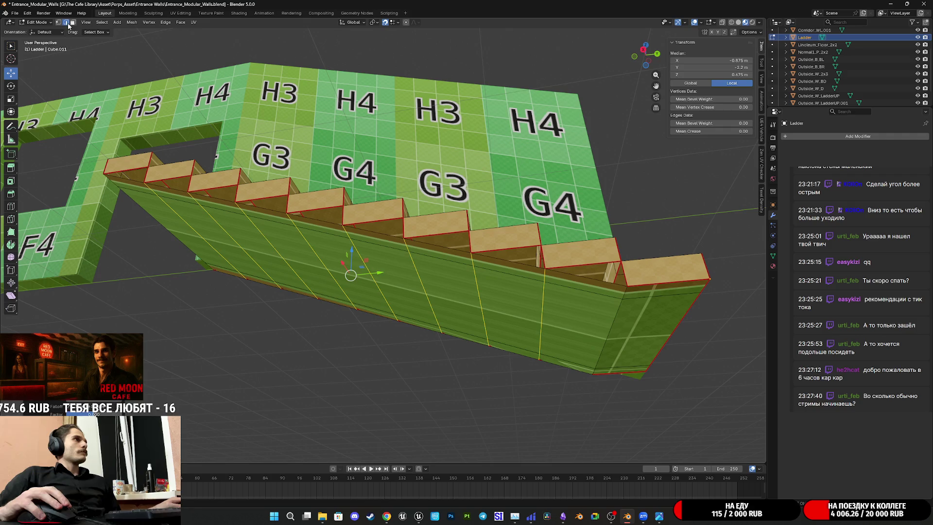
Raise one new edge along Z up under the last step
left_click(607, 282)
middle_click_drag(607, 282, 616, 299)
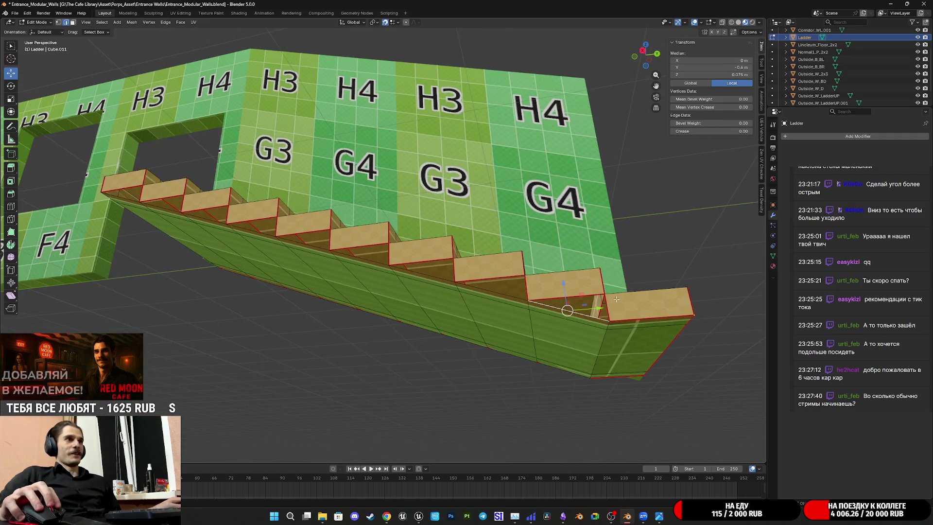
left_click_drag(589, 299, 612, 294)
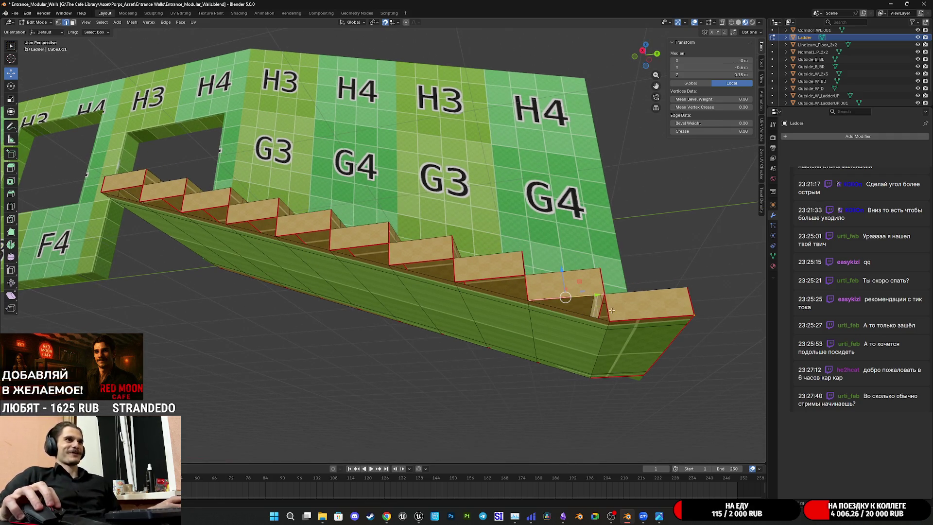
left_click(611, 310, "shift")
scroll(611, 310, "up", 1)
scroll(636, 299, "down", 5)
scroll(616, 307, "up", 5)
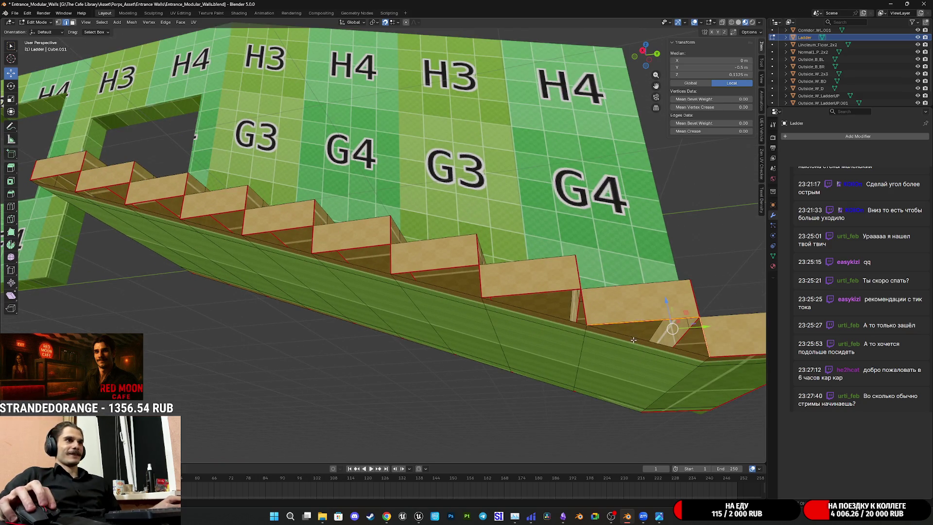
Select the whole Ladder mesh and merge by distance, removing 52 duplicate vertices
key("a")
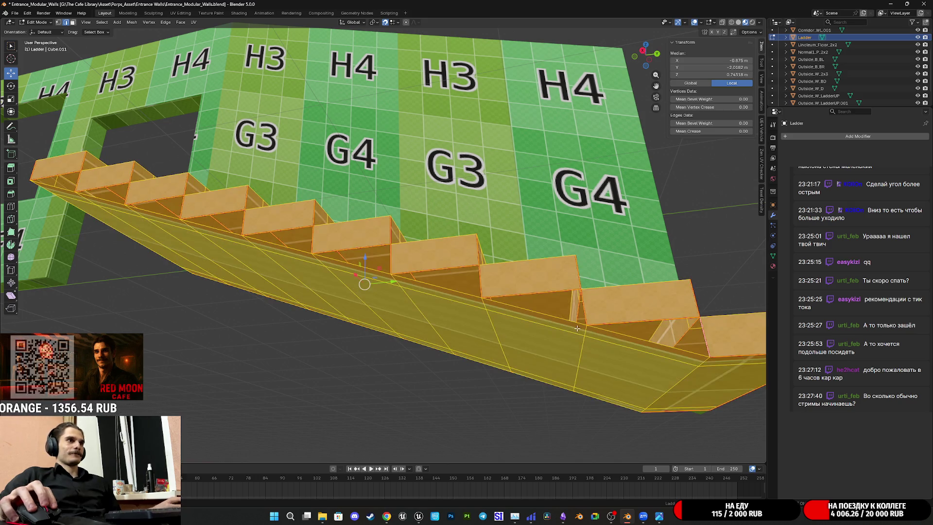
right_click(317, 214)
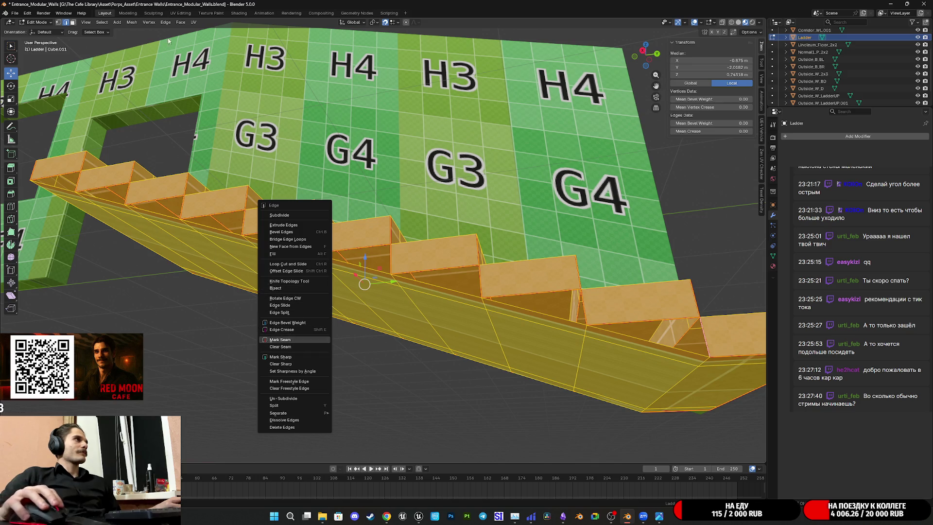
right_click(422, 285)
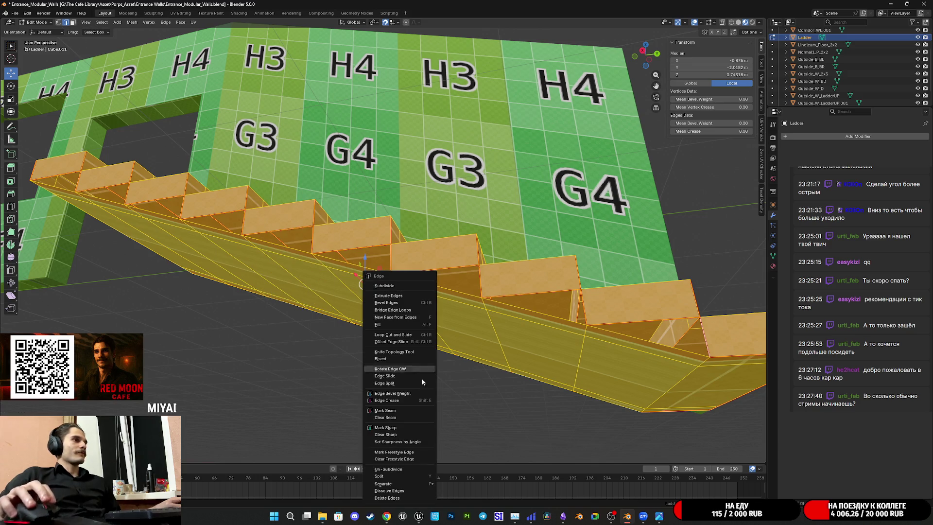
left_click(420, 443)
middle_click_drag(551, 362, 535, 353)
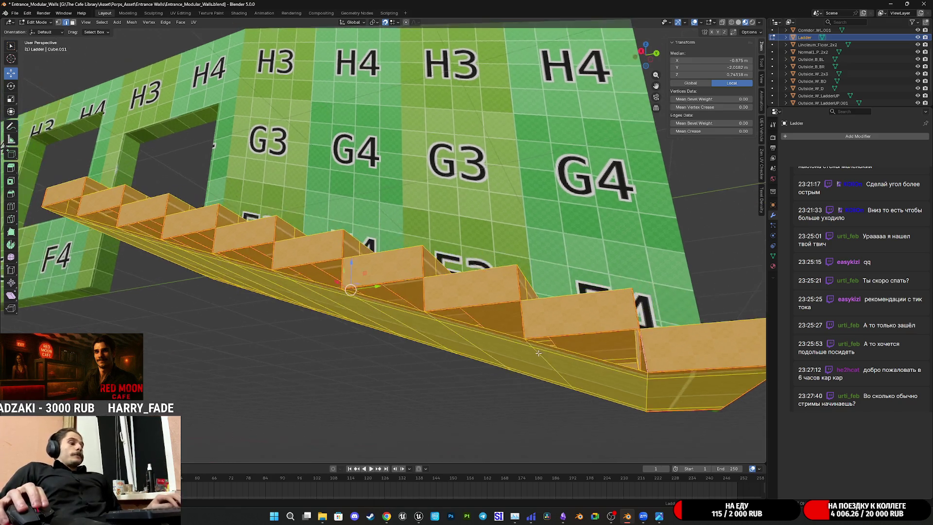
key("m")
left_click(524, 383)
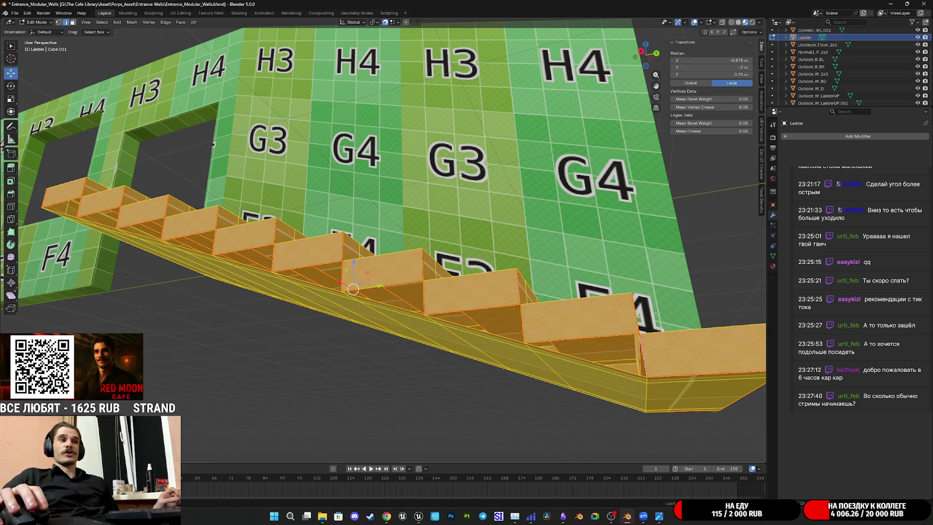
middle_click_drag(621, 313, 623, 319)
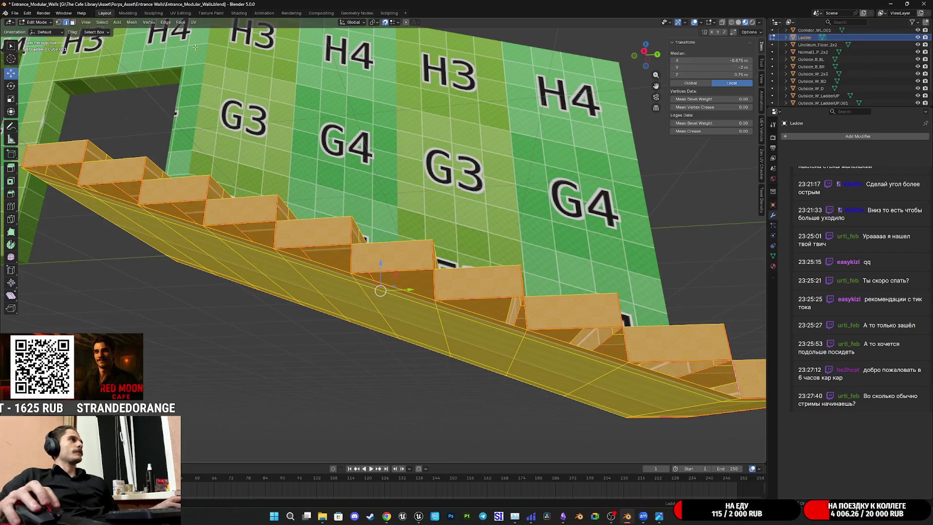
middle_click_drag(754, 397, 616, 371)
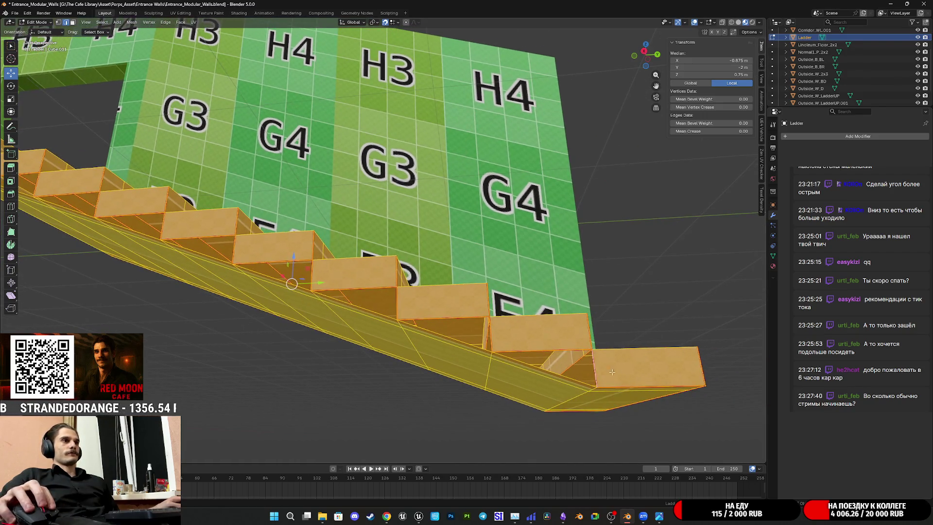
left_click(601, 369)
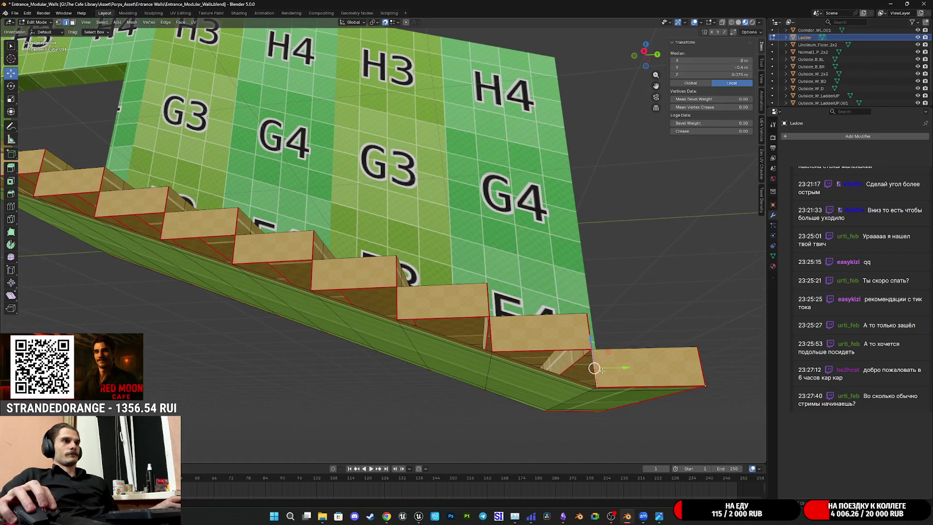
left_click(555, 349, "shift")
left_click(444, 331)
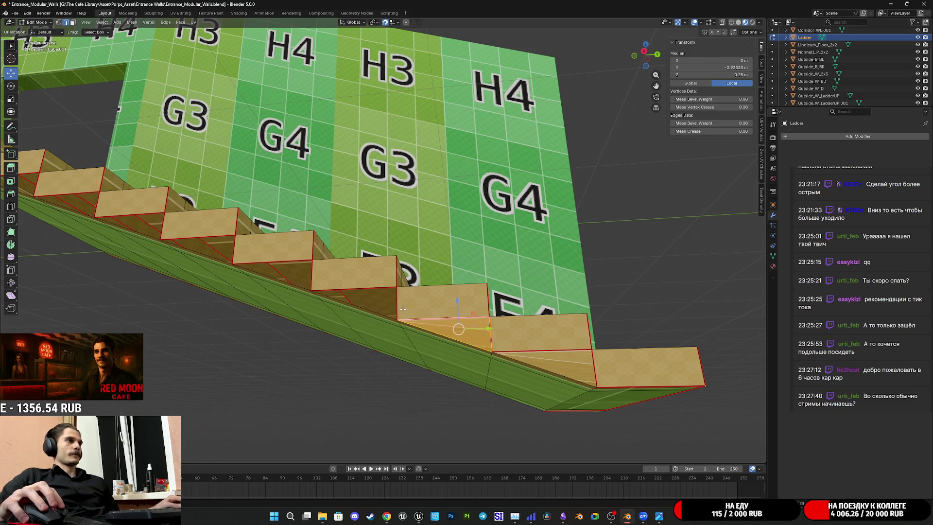
left_click(369, 292)
left_click(343, 279)
left_click(306, 273)
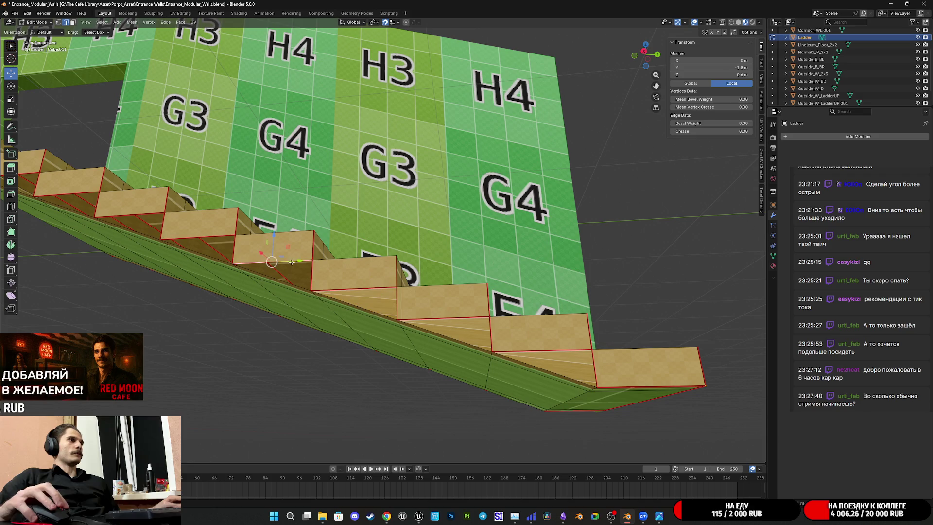
left_click(286, 270)
middle_click_drag(286, 270, 561, 331, "shift")
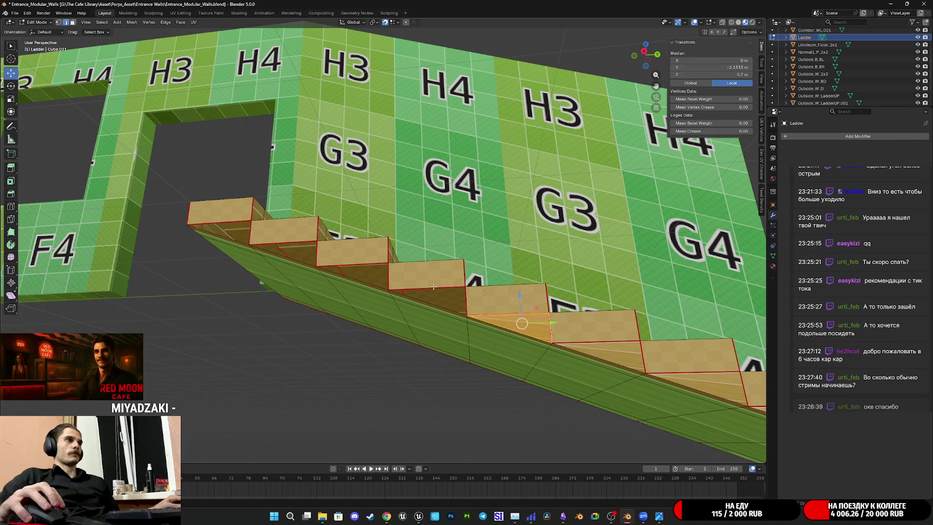
left_click(471, 304)
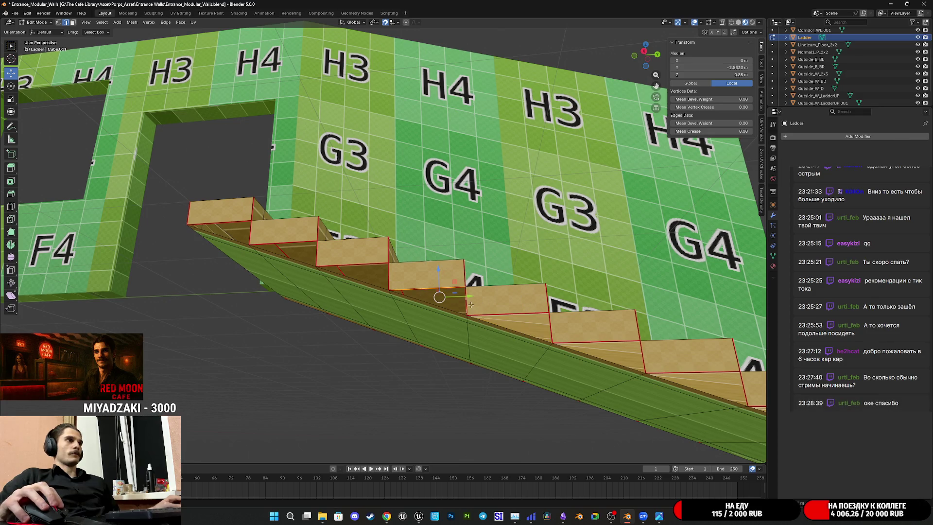
left_click(393, 276)
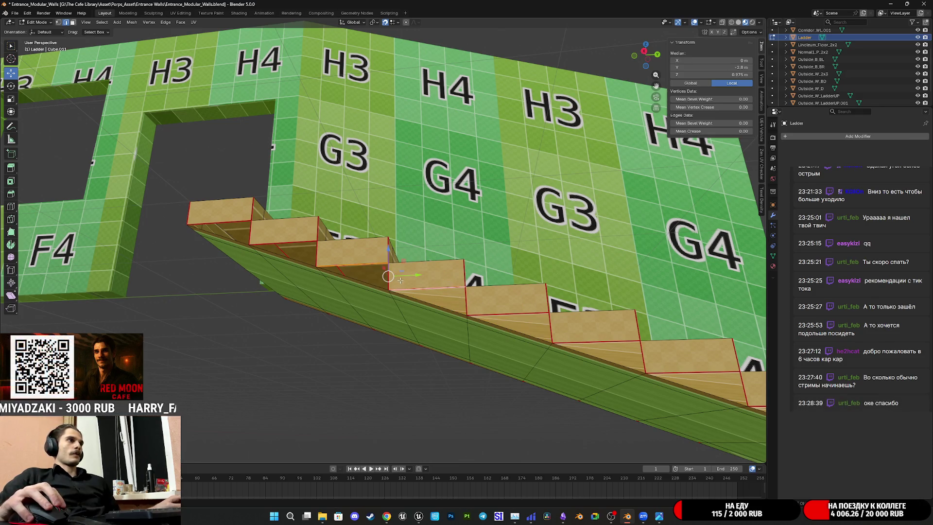
key("3")
left_click(384, 274)
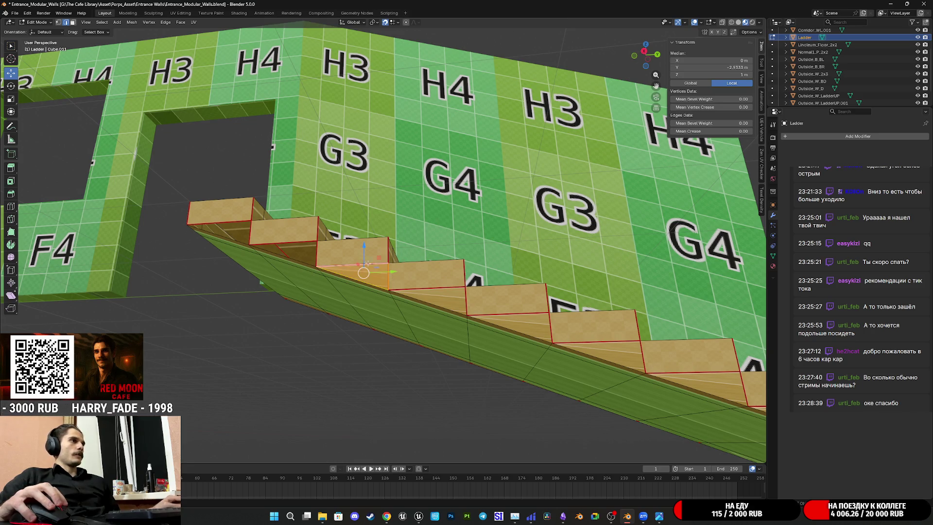
middle_click_drag(395, 280, 469, 288, "shift")
scroll(469, 288, "up", 2)
left_click(428, 292)
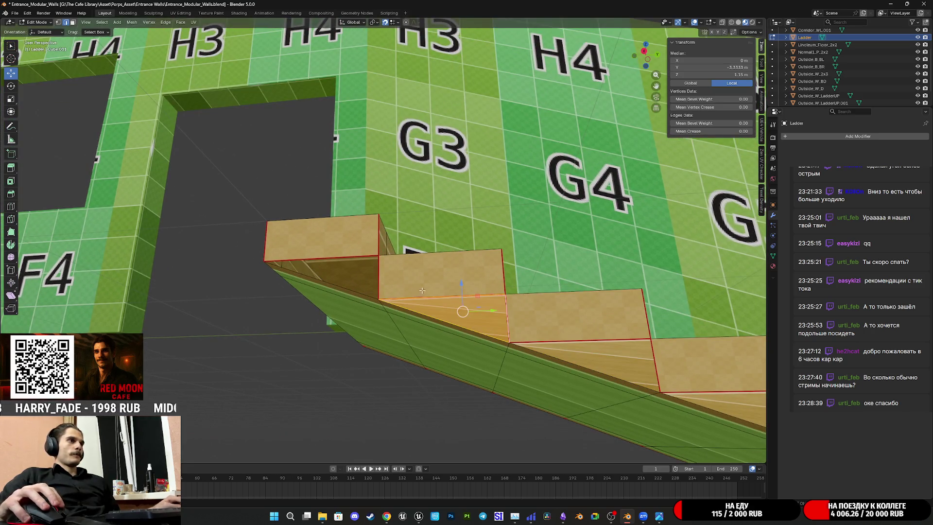
left_click(333, 258)
left_click(340, 269)
mouse_move(340, 269)
middle_mouse_down()
mouse_move(611, 306)
mouse_move(597, 297)
middle_mouse_up()
middle_click_drag(401, 335, 442, 324, "shift")
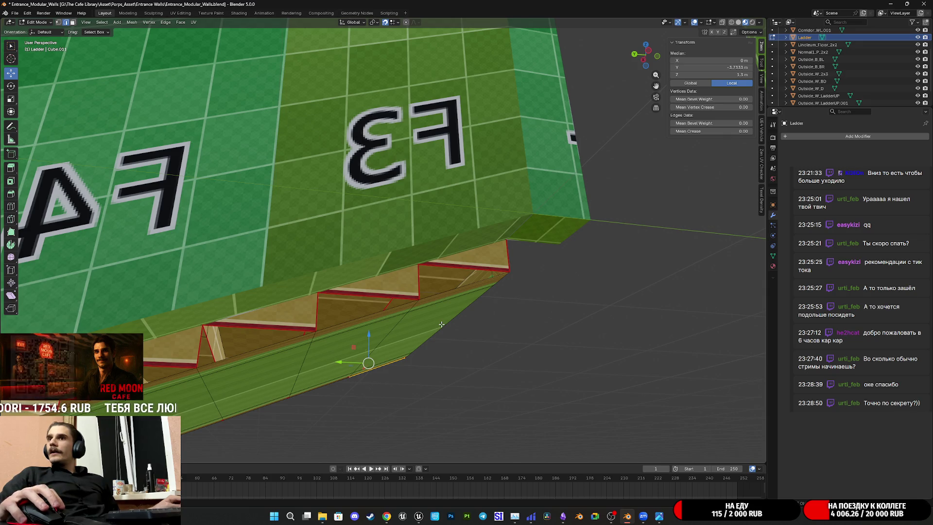
Inspect the step sides from below, selecting edges and faces around the triangular gaps
middle_click_drag(441, 324, 515, 298, "ctrl")
left_click(500, 270)
left_click(384, 314)
middle_click_drag(383, 319, 457, 311)
left_click(442, 316)
left_click(458, 309)
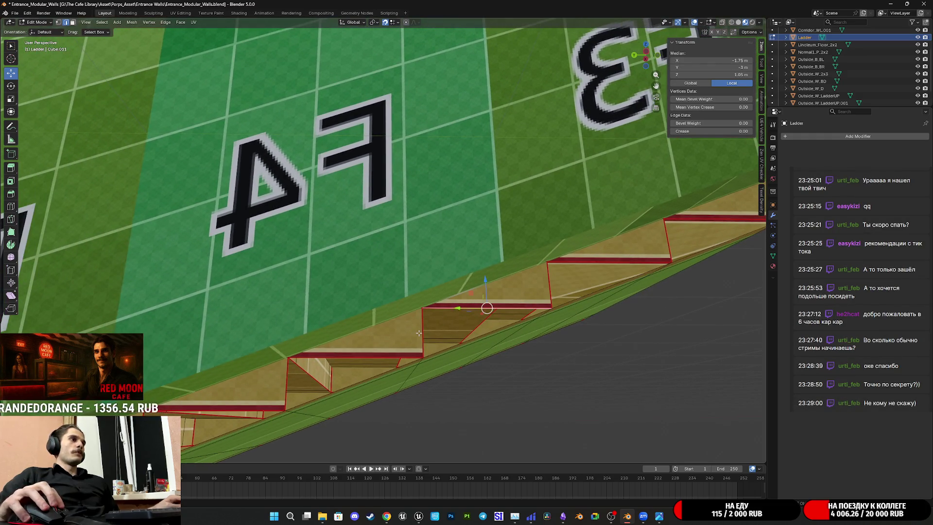
left_click(343, 356)
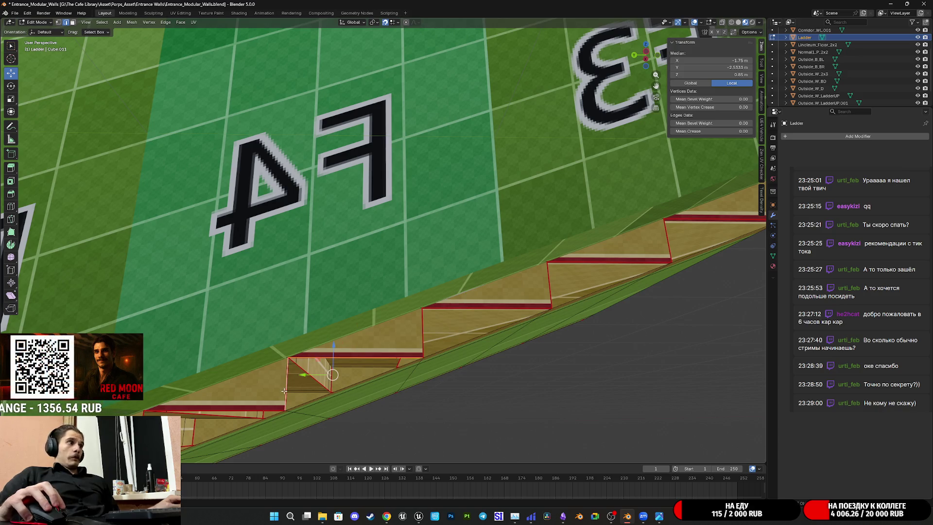
left_click(301, 394)
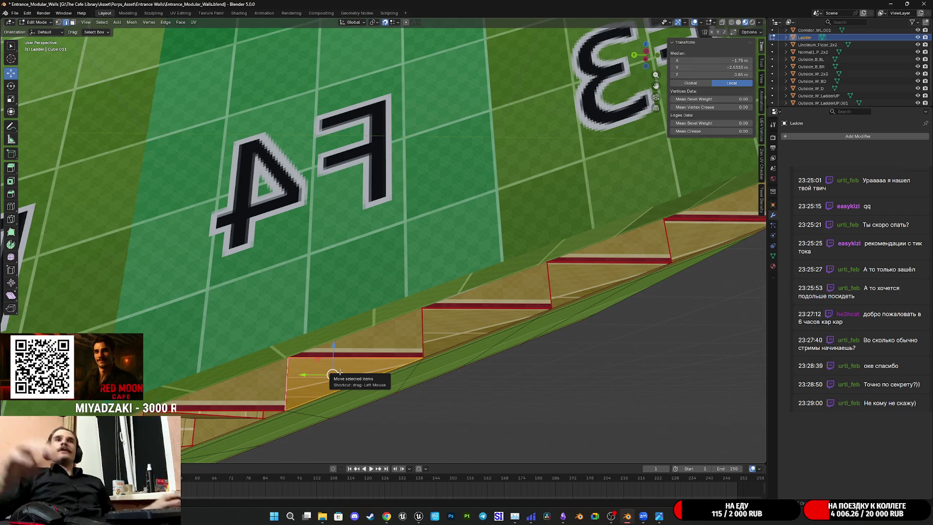
mouse_move(339, 373)
middle_mouse_down()
mouse_move(425, 360)
mouse_move(619, 221)
mouse_move(474, 254)
middle_mouse_up()
left_click(444, 259)
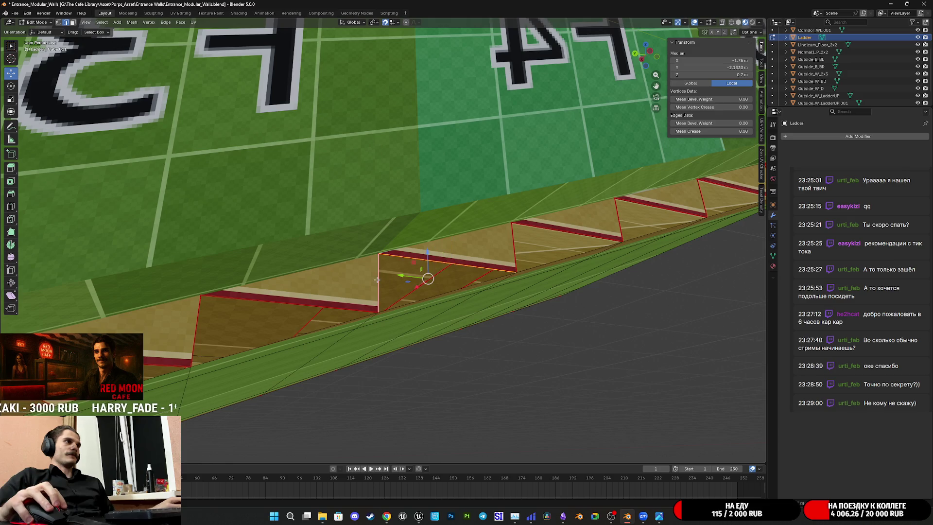
In edge mode, fill triangular faces beside the next step and the left step
key("2")
middle_click_drag(423, 272, 656, 219)
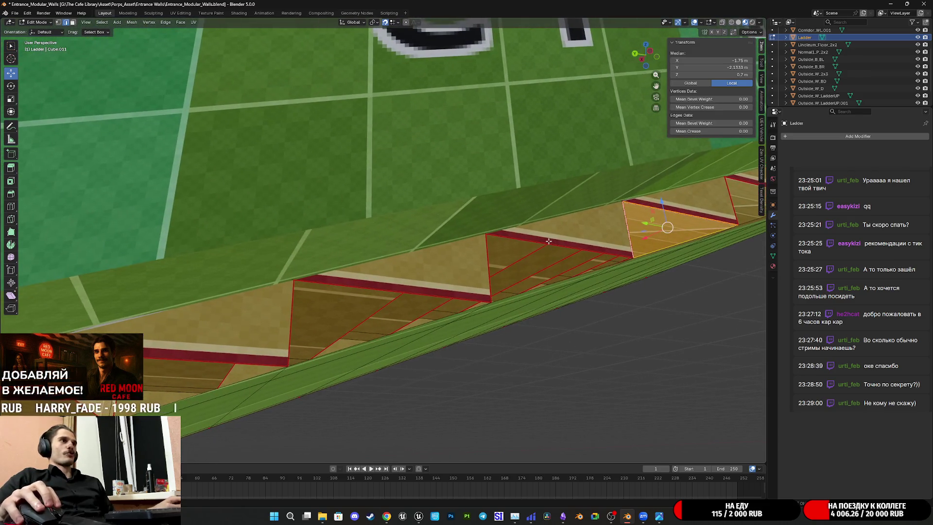
left_click(547, 238)
left_click(485, 265, "shift")
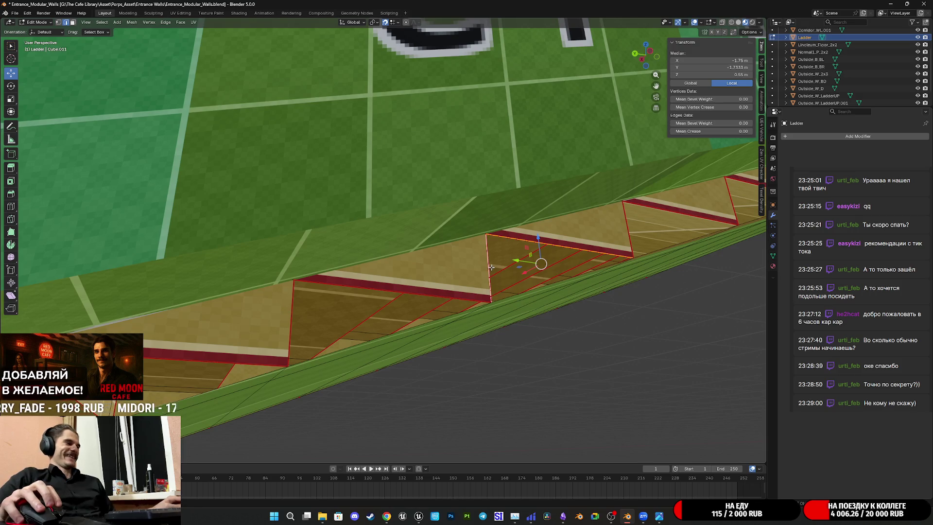
key("f")
left_click(340, 292)
left_click(292, 321, "shift")
key("f")
Fill the gap beside the middle step and switch the viewport to Solid shading
mouse_move(316, 317)
middle_mouse_down("shift")
mouse_move(369, 292)
mouse_move(488, 281)
middle_mouse_up("shift")
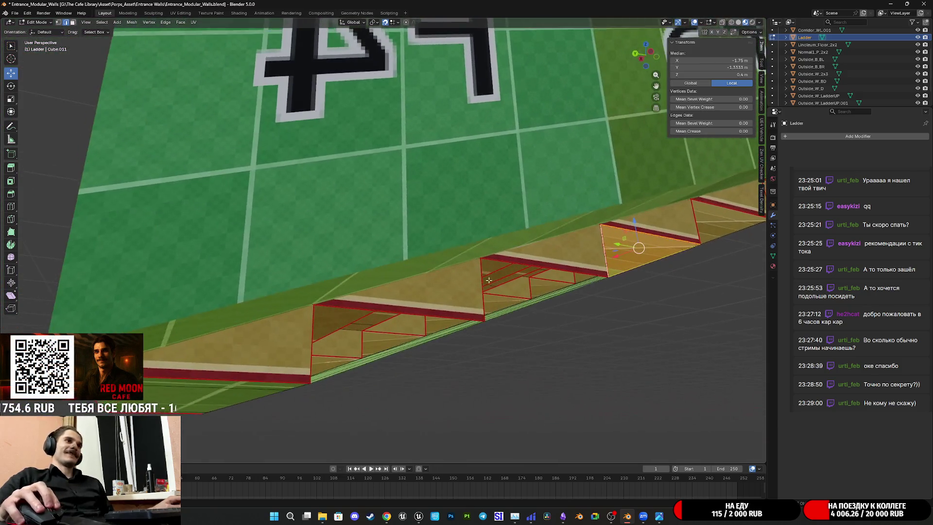
left_click(548, 258)
left_click(480, 286, "shift")
key("f")
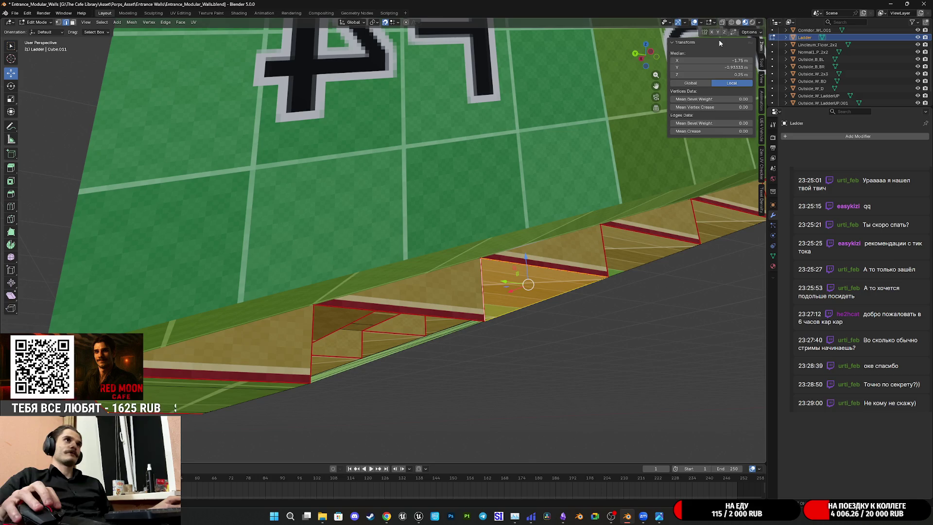
left_click(738, 23)
left_click(405, 315)
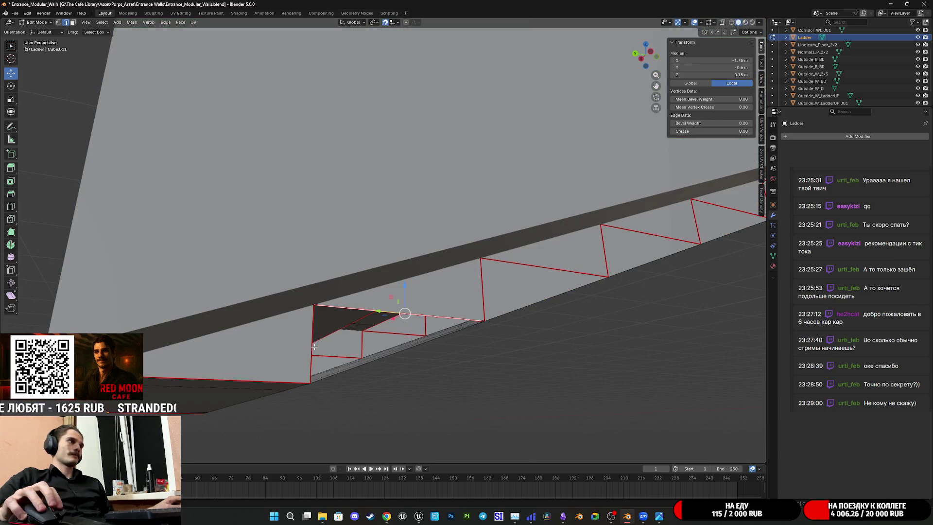
Select the entire ladder mesh and clear all of its UV seams
key("f")
mouse_move(404, 316)
middle_mouse_down()
mouse_move(411, 324)
mouse_move(423, 276)
mouse_move(419, 286)
mouse_move(234, 208)
mouse_move(385, 297)
mouse_move(202, 99)
middle_mouse_up()
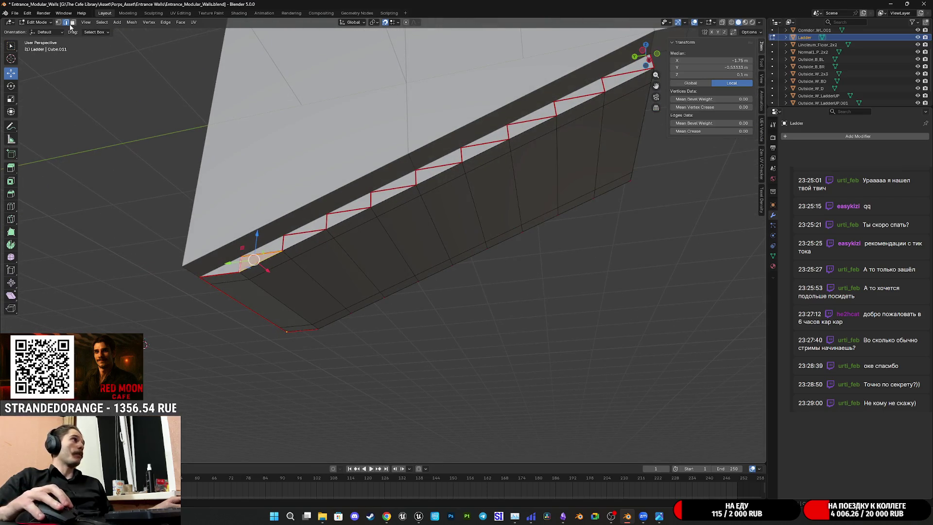
mouse_move(243, 184)
middle_mouse_down()
mouse_move(341, 218)
mouse_move(431, 233)
mouse_move(399, 218)
mouse_move(384, 242)
mouse_move(423, 239)
middle_mouse_up()
key("a")
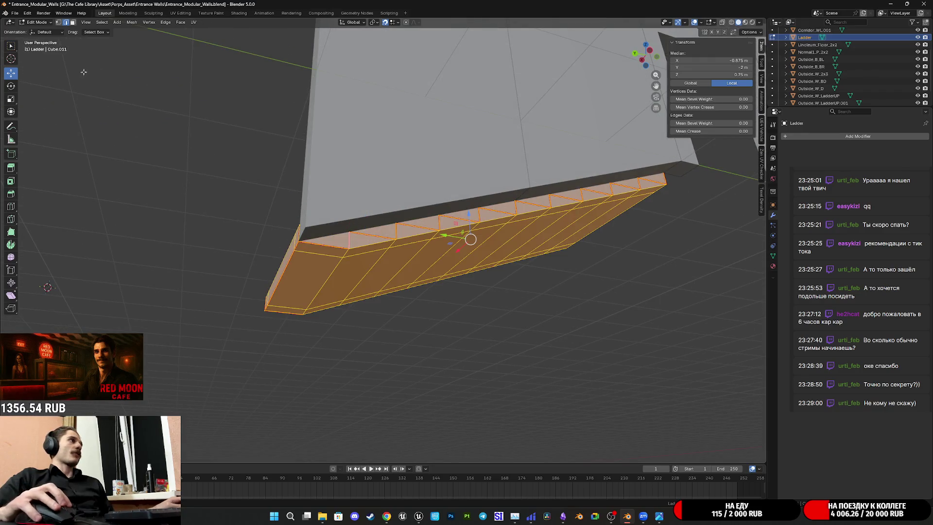
key("ctrl+e")
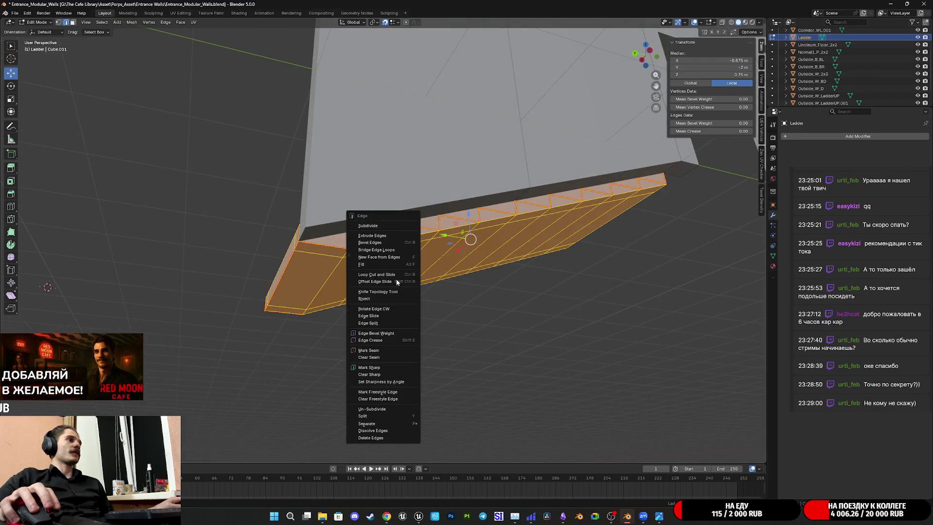
left_click(383, 358)
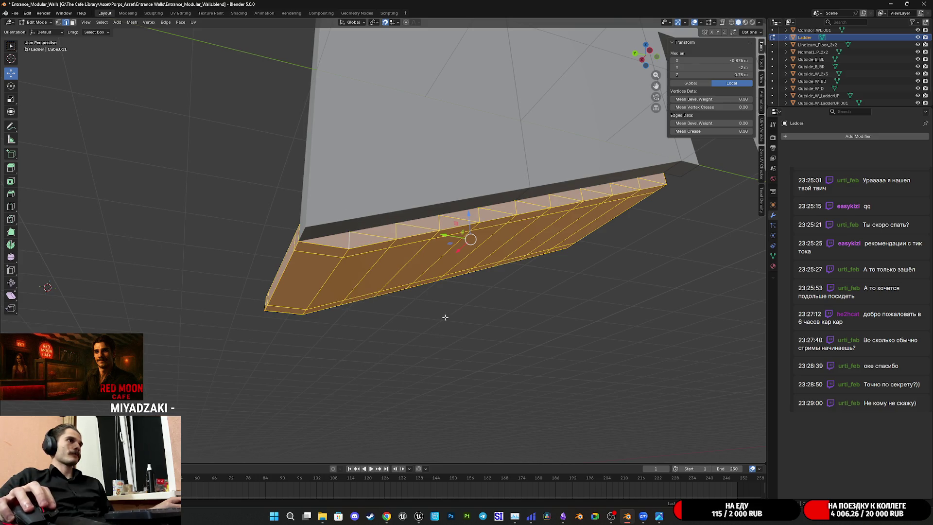
Pick ladder edges, select the whole linked ladder mesh, then switch to vertex select
left_click(282, 235)
mouse_move(298, 252)
middle_mouse_down()
mouse_move(410, 260)
mouse_move(431, 251)
middle_mouse_up()
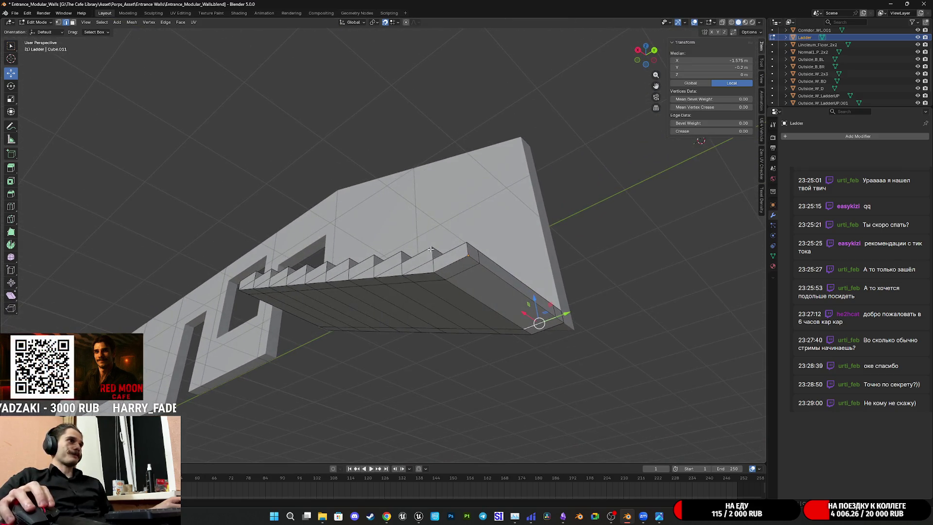
left_click(421, 273, "alt")
middle_click_drag(445, 279, 484, 280)
left_click(406, 287)
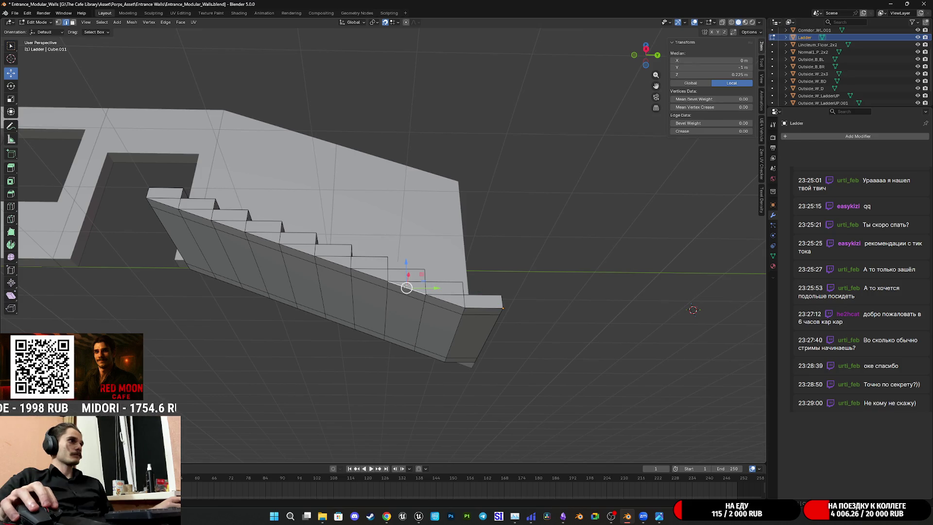
key("l")
left_click(59, 22)
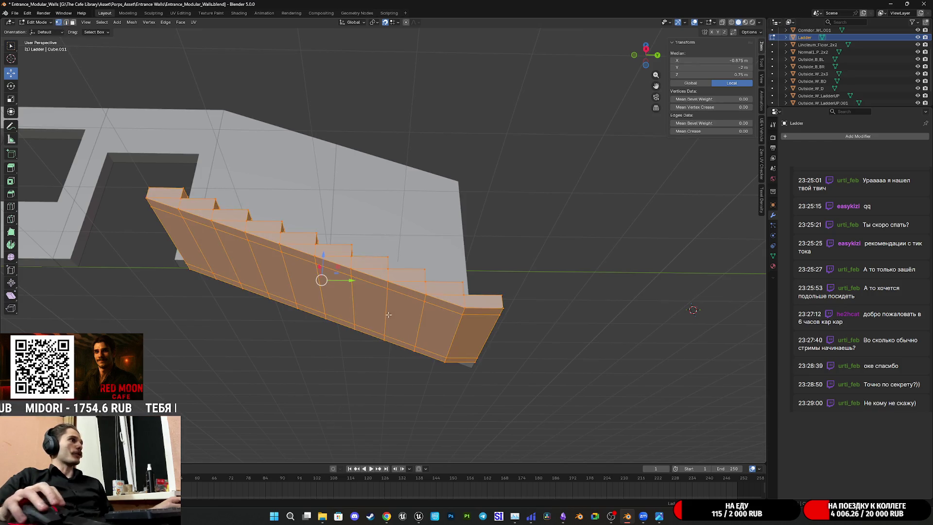
right_click(364, 311)
mouse_move(377, 446)
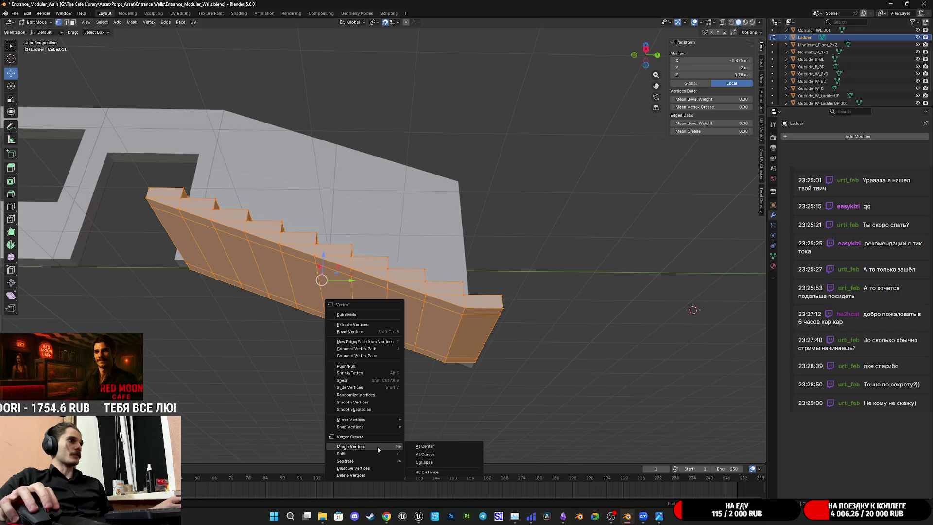
left_click(439, 470)
left_click(67, 22)
left_click(376, 275)
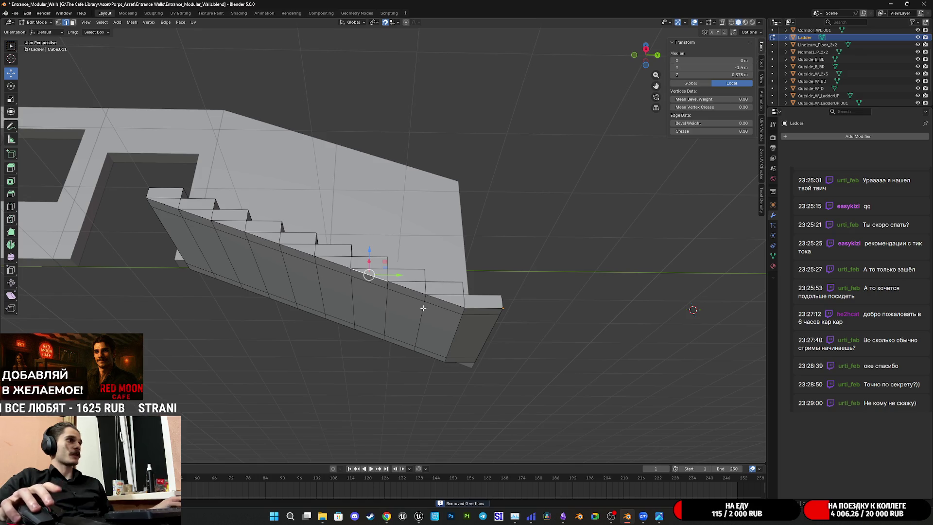
left_click(445, 300)
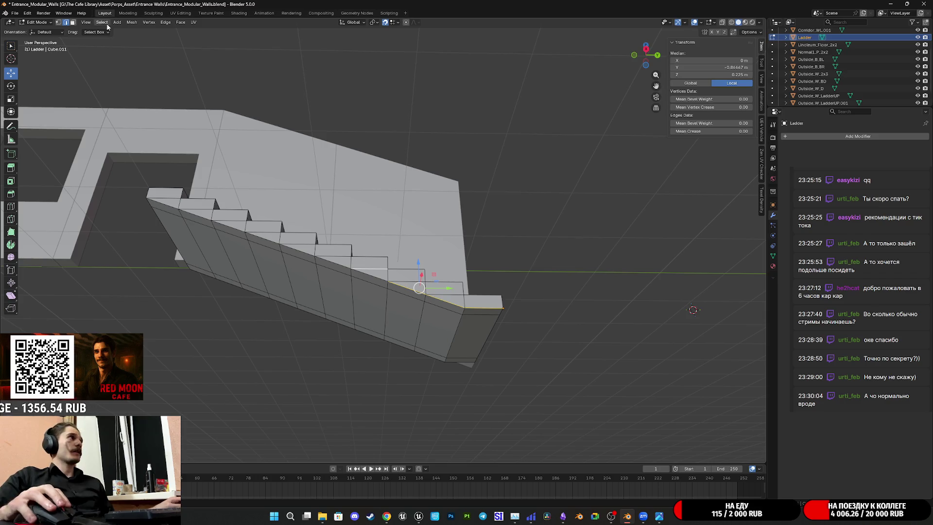
left_click(72, 23)
mouse_move(273, 233)
middle_mouse_down()
mouse_move(289, 254)
mouse_move(224, 223)
middle_mouse_up()
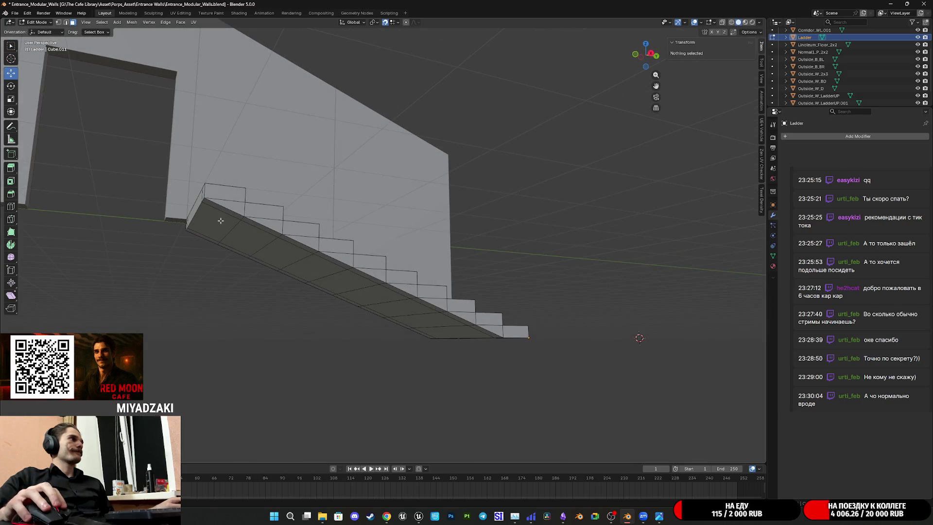
Select the first underside faces at the lower end of the staircase
left_click(221, 221)
left_click(250, 237, "shift")
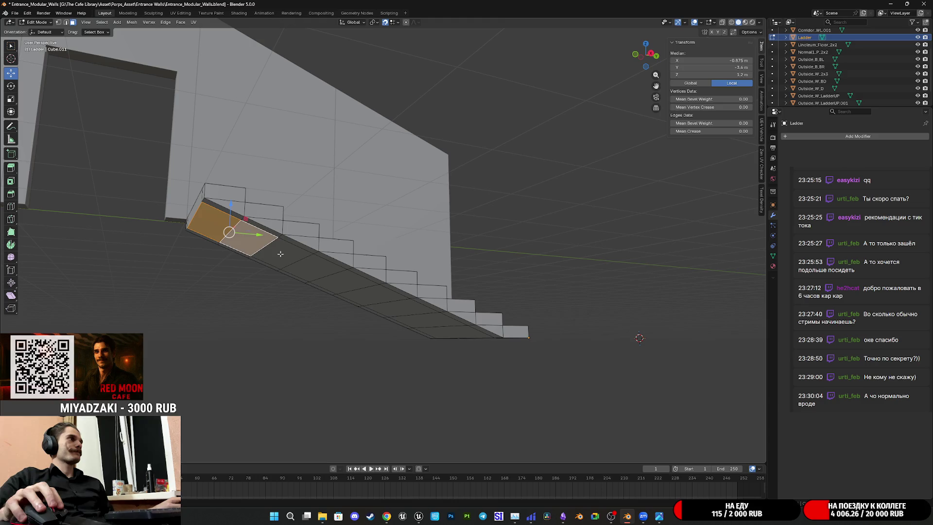
left_click(284, 253, "shift")
left_click(316, 273, "shift")
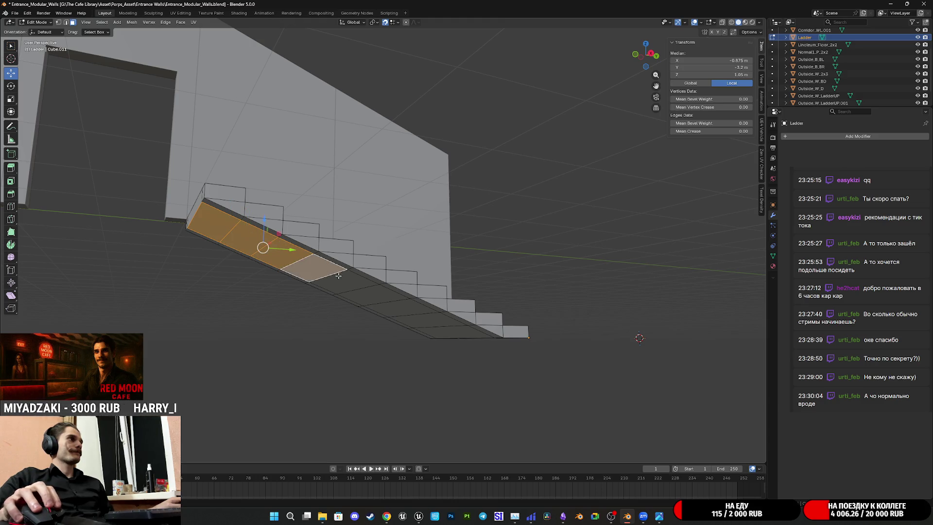
left_click(241, 248)
left_click(291, 258, "shift")
middle_click_drag(291, 257, 318, 281)
Add the remaining underside faces along the ramp and start an inset on them
left_click(327, 288, "shift")
left_click(362, 301, "shift")
left_click(395, 316, "shift")
left_click(428, 330, "shift")
left_click(458, 344, "shift")
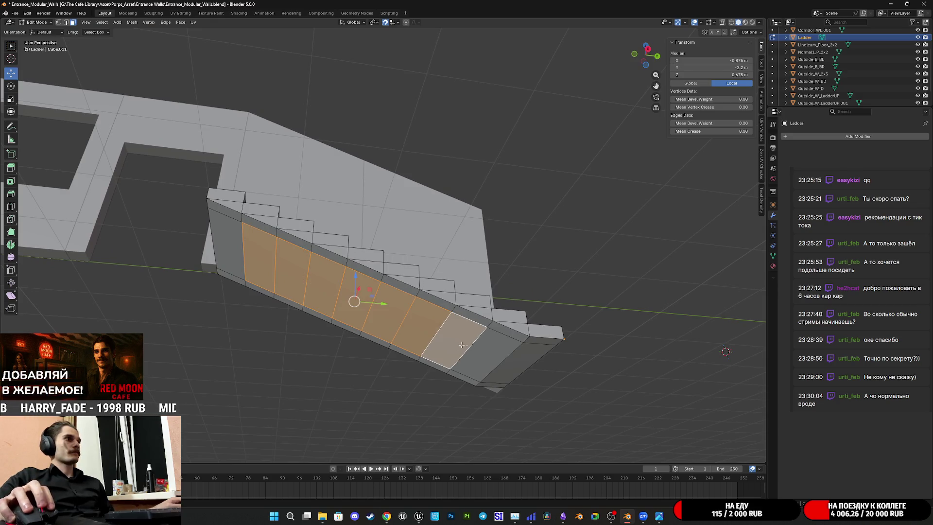
left_click(481, 351, "shift")
middle_click_drag(482, 351, 486, 340)
key("i")
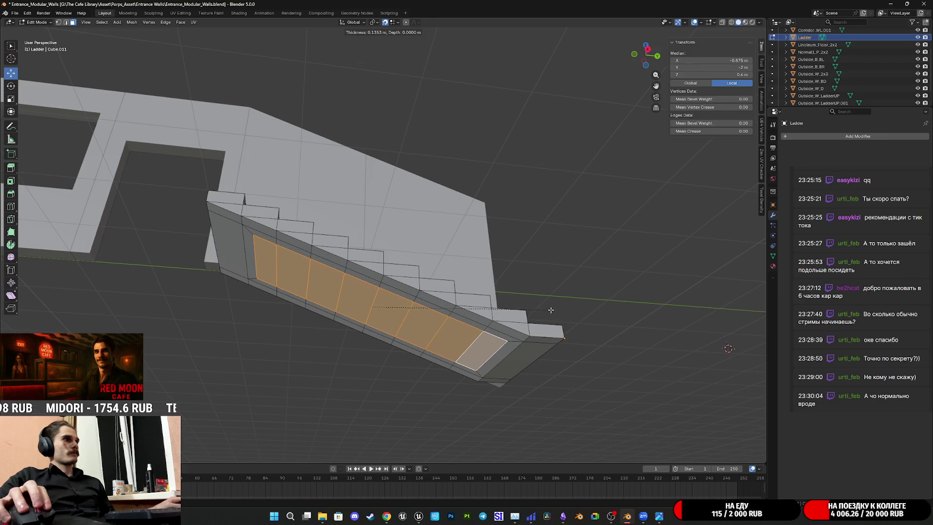
Confirm the underside inset, extrude the panel faces, then undo twice and view the stairs from above
left_click(551, 310)
mouse_move(550, 309)
middle_mouse_down()
mouse_move(482, 324)
mouse_move(501, 305)
middle_mouse_up()
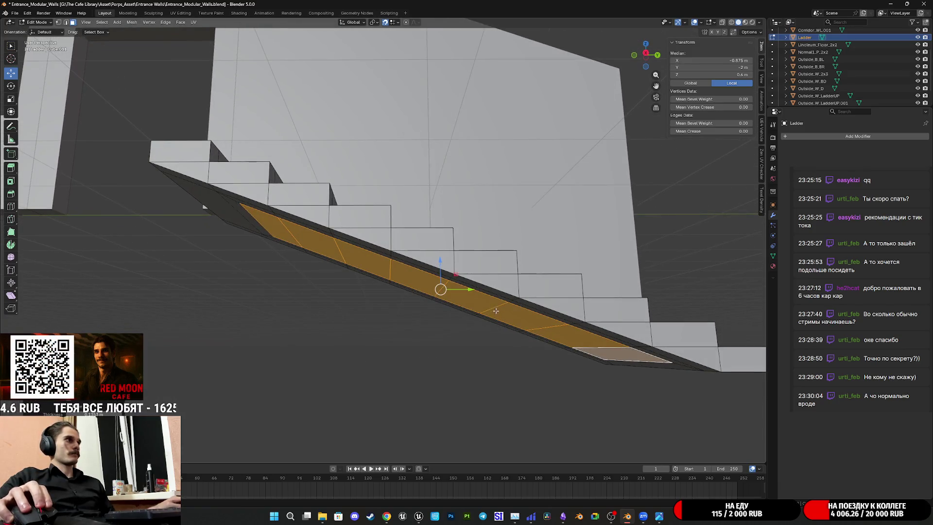
key("e")
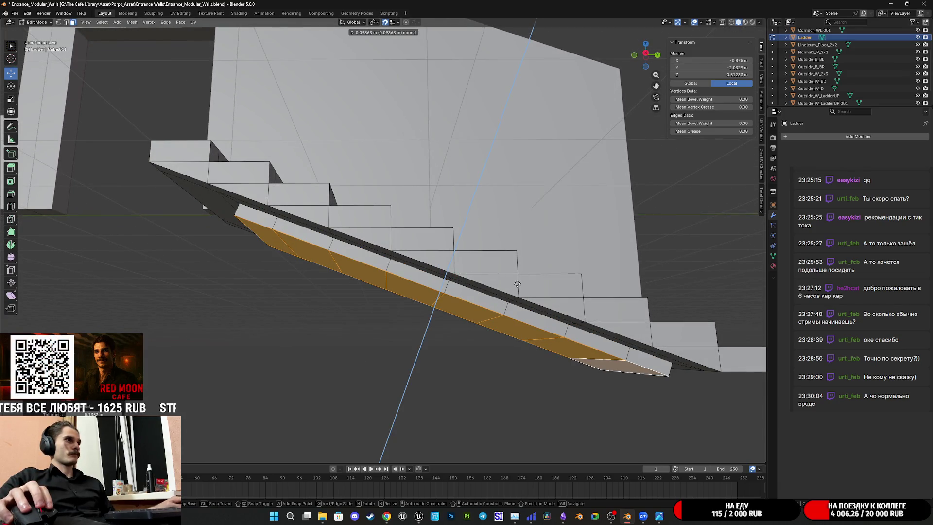
left_click(517, 283)
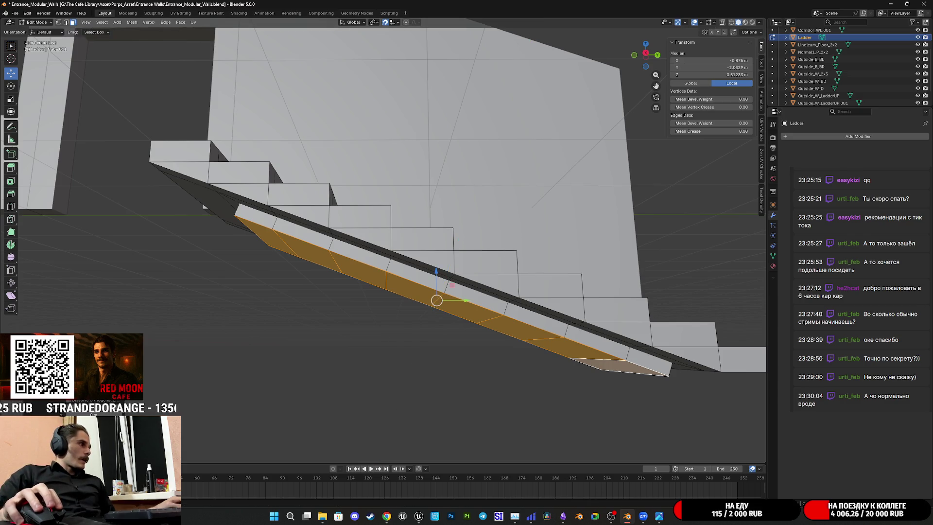
key("ctrl+z")
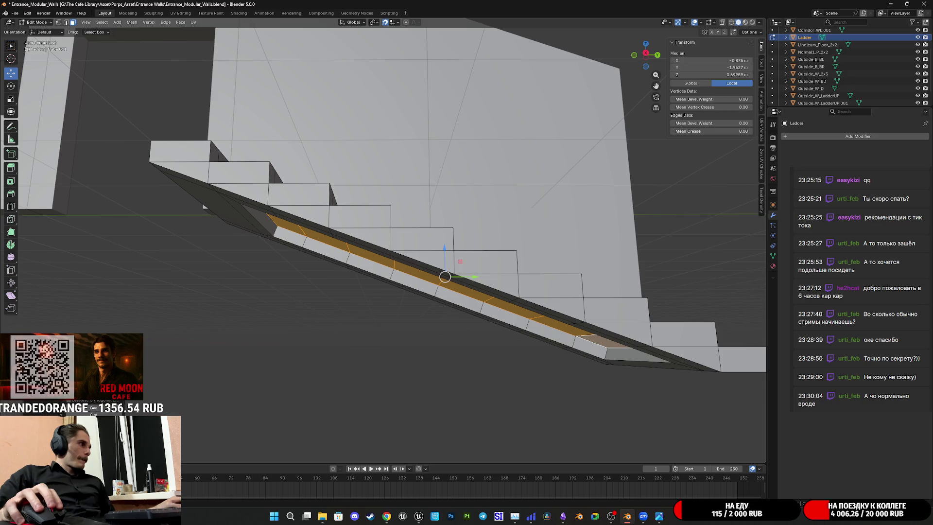
key("ctrl+z")
mouse_move(350, 253)
middle_mouse_down()
mouse_move(370, 350)
mouse_move(477, 303)
mouse_move(627, 323)
mouse_move(445, 267)
mouse_move(437, 291)
mouse_move(393, 296)
mouse_move(734, 323)
mouse_move(536, 267)
mouse_move(611, 246)
mouse_move(546, 250)
middle_mouse_up()
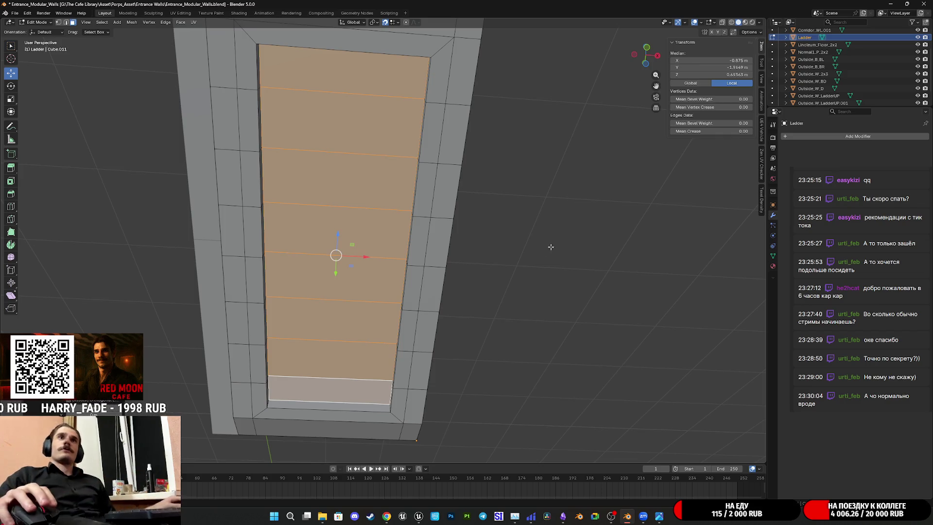
Check the recessed underside, return to Object Mode and bring up reference photo IMG_0947.JPG
mouse_move(391, 229)
middle_mouse_down()
mouse_move(445, 261)
mouse_move(477, 258)
mouse_move(391, 301)
mouse_move(504, 267)
mouse_move(469, 277)
mouse_move(463, 261)
mouse_move(467, 277)
mouse_move(487, 288)
mouse_move(463, 281)
mouse_move(457, 263)
mouse_move(400, 264)
mouse_move(474, 267)
mouse_move(497, 298)
middle_mouse_up()
key("Tab")
key("Tab")
scroll(477, 261, "up", 3)
mouse_move(654, 519)
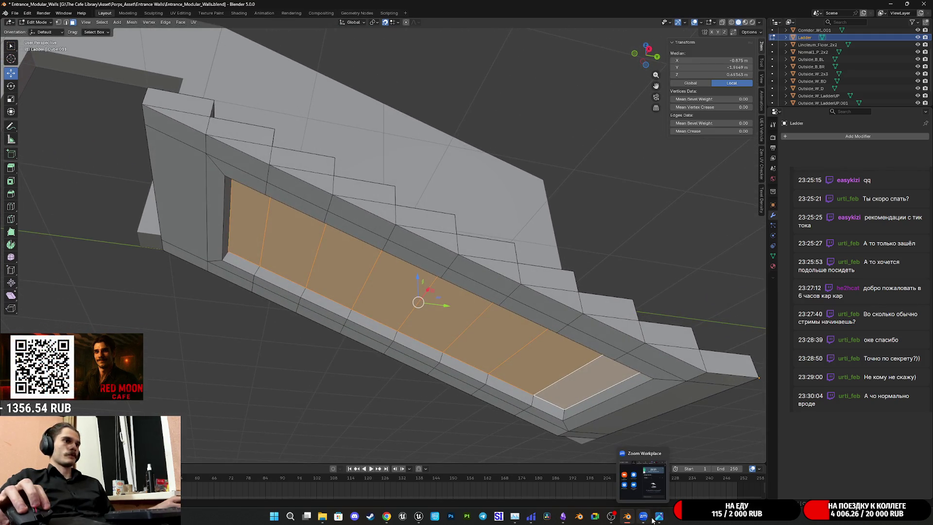
mouse_move(652, 486)
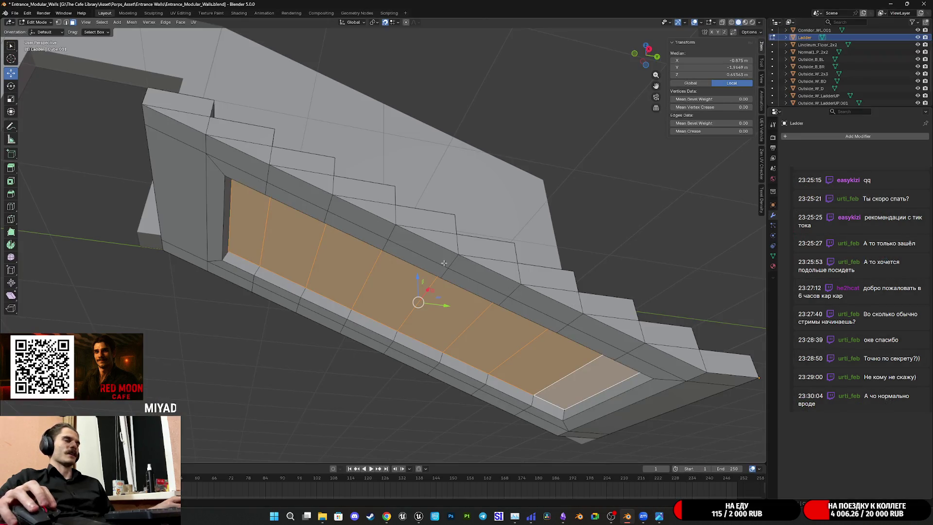
Back in Blender, switch to edge select and pick the bottom corner edge of the stairs
mouse_move(503, 299)
middle_mouse_down()
mouse_move(541, 336)
mouse_move(413, 319)
middle_mouse_up()
left_click(65, 22)
mouse_move(341, 272)
middle_mouse_down()
mouse_move(462, 350)
mouse_move(468, 389)
middle_mouse_up()
left_click(537, 396)
Add the lower vertical step corner edges on the left side to the selection
left_click(453, 416, "shift")
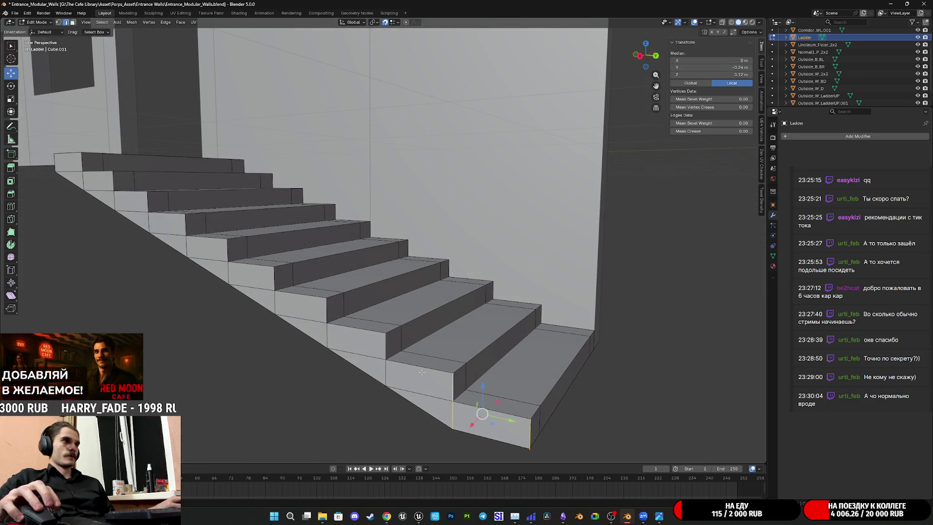
left_click(326, 314, "shift")
middle_click_drag(322, 309, 455, 360, "shift")
left_click(457, 336, "shift")
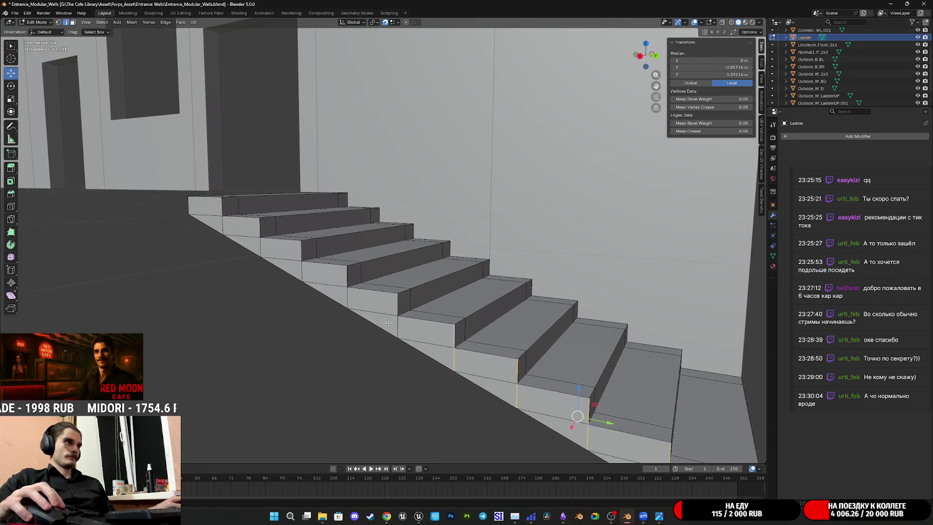
left_click(397, 330, "shift")
left_click(396, 306, "shift")
middle_click_drag(395, 307, 449, 325, "shift")
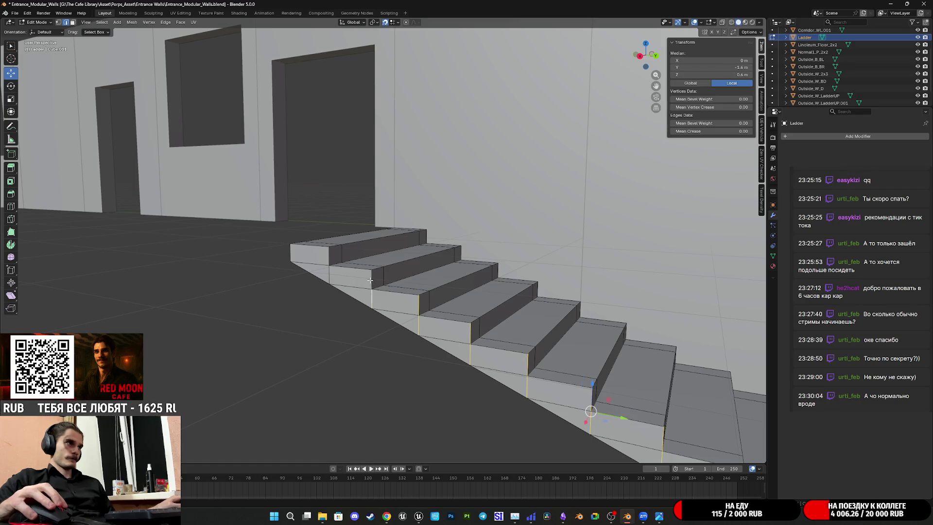
Add the upper step corner edges to the selection
left_click(329, 259, "shift")
middle_click_drag(329, 259, 345, 289)
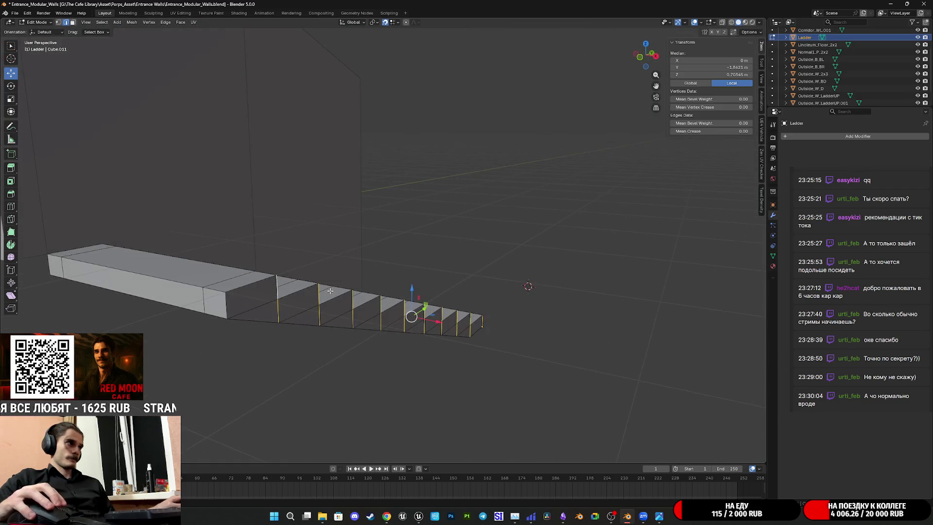
left_click(228, 307, "shift")
mouse_move(186, 330)
middle_mouse_down()
mouse_move(383, 325)
mouse_move(350, 318)
mouse_move(449, 327)
middle_mouse_up()
scroll(387, 327, "up", 5)
scroll(350, 318, "down", 5)
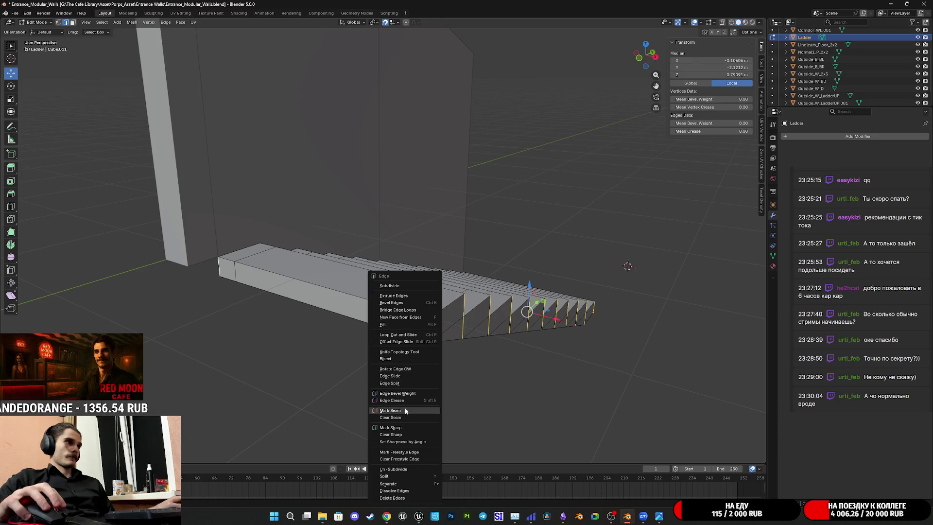
Mark the selected edges as seams and move the Ladder object 3 m along X
key("Escape")
key("Tab")
mouse_move(404, 407)
middle_mouse_down()
mouse_move(506, 358)
mouse_move(523, 414)
mouse_move(459, 278)
middle_mouse_up()
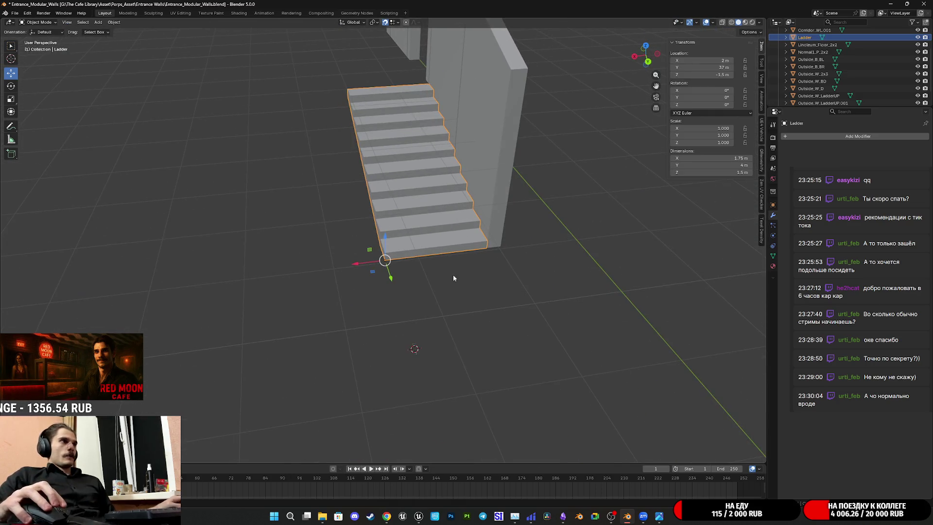
mouse_move(346, 263)
left_mouse_down()
mouse_move(194, 270)
mouse_move(283, 296)
left_mouse_up()
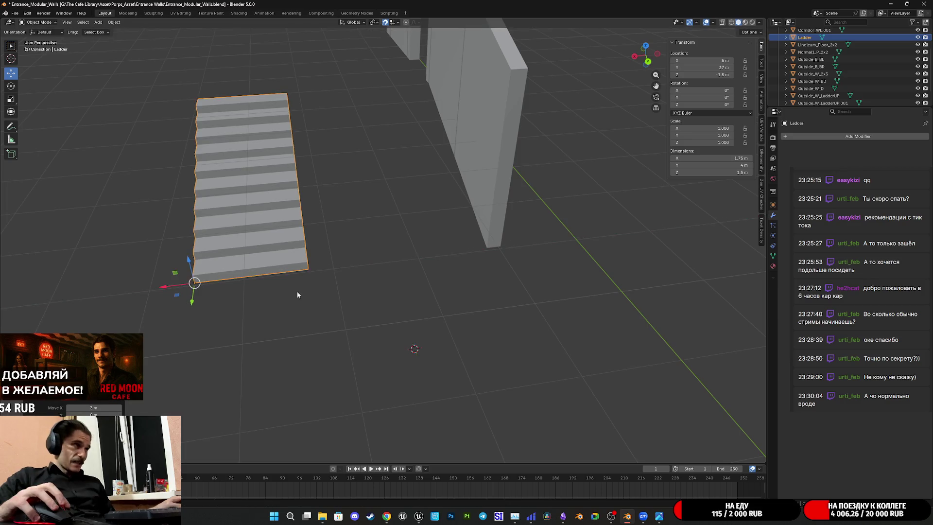
scroll(432, 266, "up", 5)
middle_click_drag(433, 266, 541, 275)
In Edit Mode, select the front-bottom edge and riser edges up the stairs for seam marking
key("Tab")
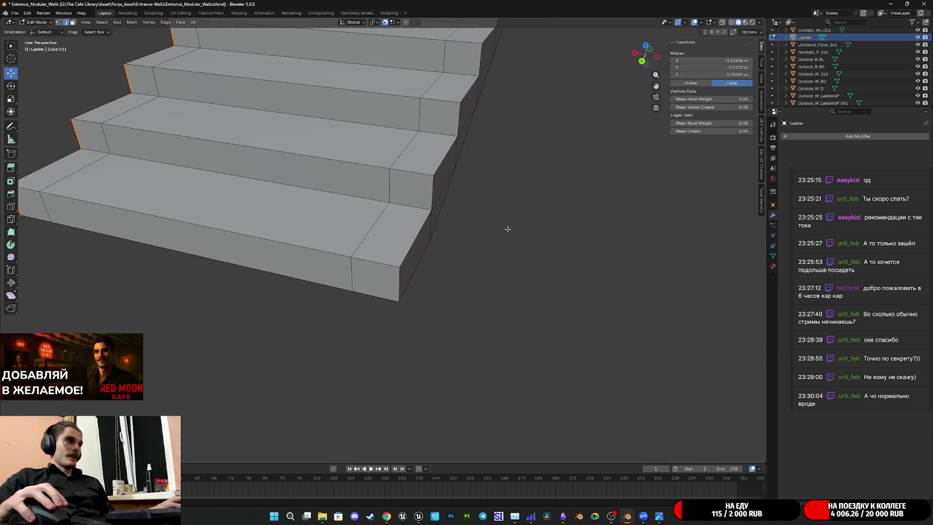
scroll(500, 267, "up", 3)
mouse_move(492, 303)
middle_mouse_down()
mouse_move(458, 286)
mouse_move(410, 291)
mouse_move(483, 275)
middle_mouse_up()
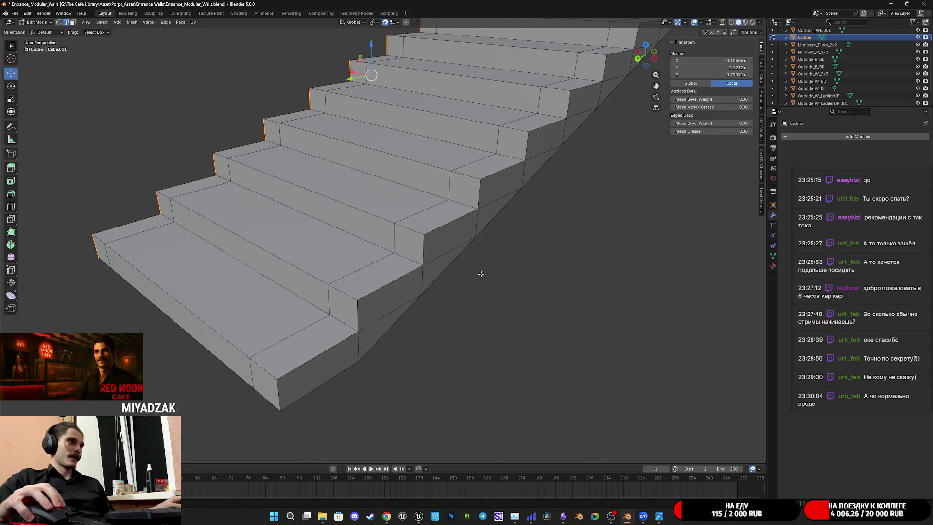
left_click(280, 392)
left_click(358, 348, "shift")
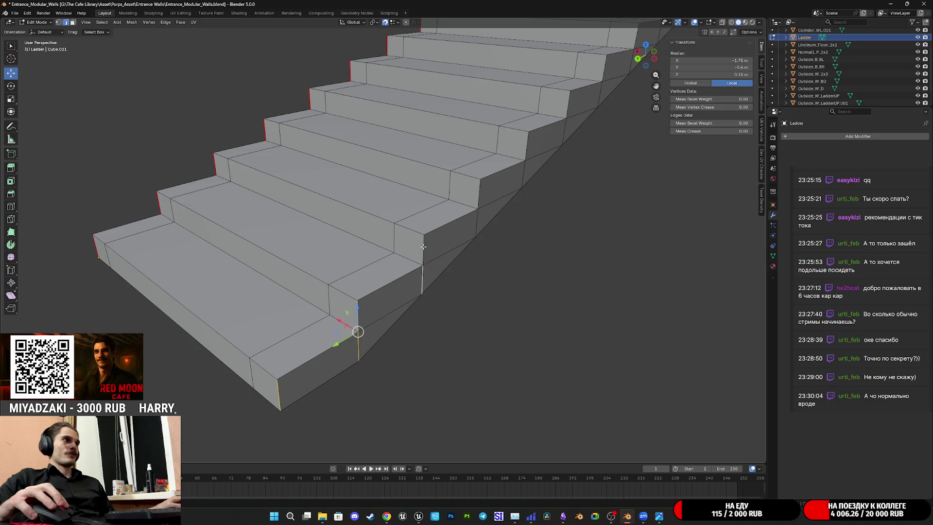
left_click(479, 194, "shift")
middle_click_drag(480, 194, 346, 285, "shift")
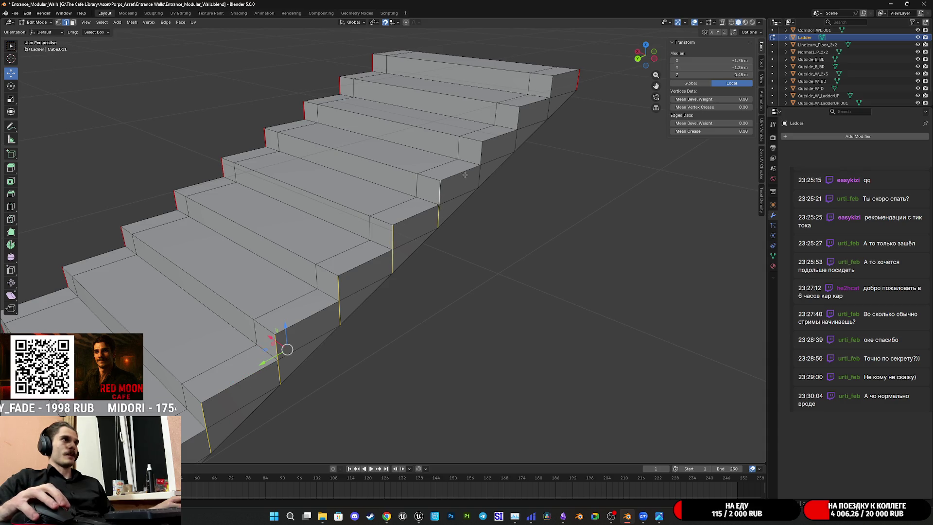
left_click(516, 137, "shift")
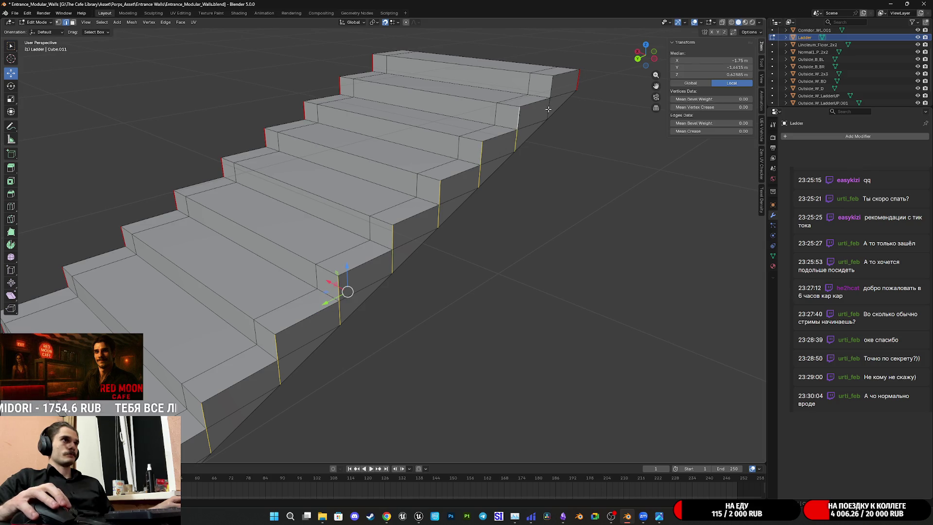
right_click(552, 86)
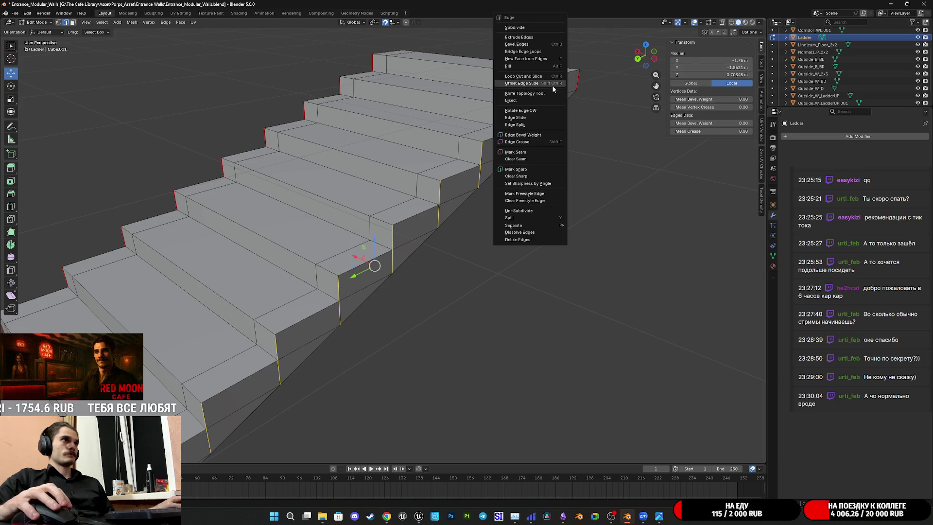
Mark the selected right-side riser edges as UV seams
left_click(521, 155)
scroll(529, 190, "down", 5)
mouse_move(481, 229)
middle_mouse_down()
mouse_move(540, 229)
mouse_move(482, 214)
mouse_move(517, 225)
mouse_move(514, 250)
mouse_move(430, 198)
middle_mouse_up()
mouse_move(54, 90)
middle_mouse_down()
mouse_move(407, 202)
mouse_move(431, 263)
mouse_move(416, 272)
middle_mouse_up()
scroll(403, 203, "up", 3)
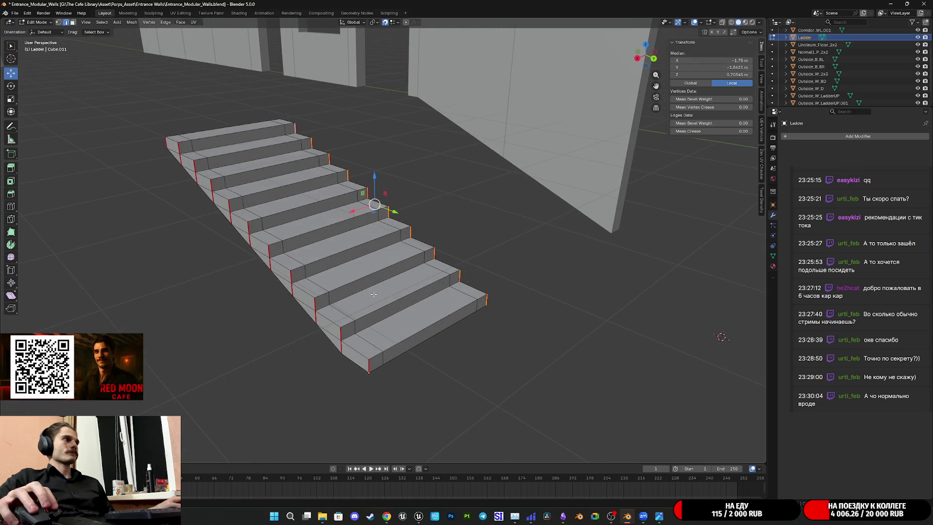
Select two step front edge loops and mark them as seams
left_click(356, 297, "alt")
mouse_move(357, 297)
middle_mouse_down()
mouse_move(423, 252)
mouse_move(389, 292)
mouse_move(420, 312)
mouse_move(418, 287)
mouse_move(378, 275)
mouse_move(399, 277)
mouse_move(337, 273)
middle_mouse_up()
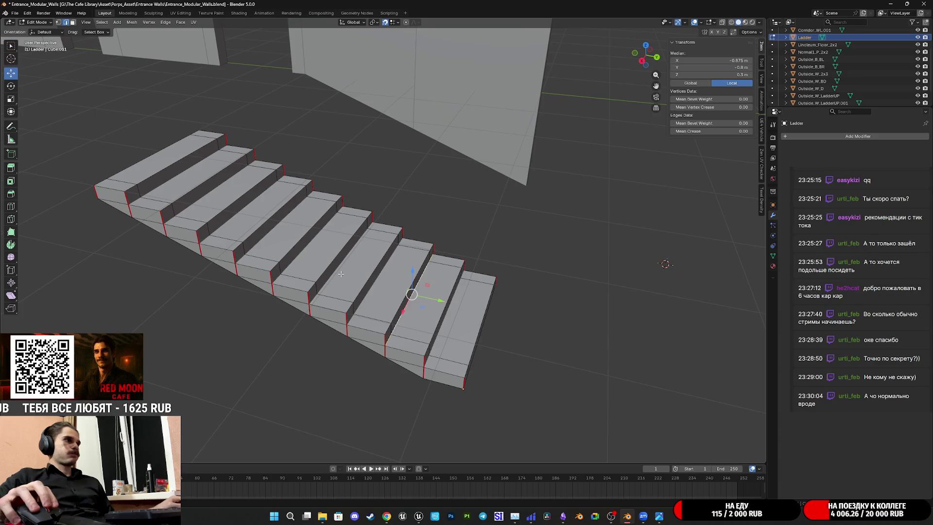
left_click(337, 273, "shift")
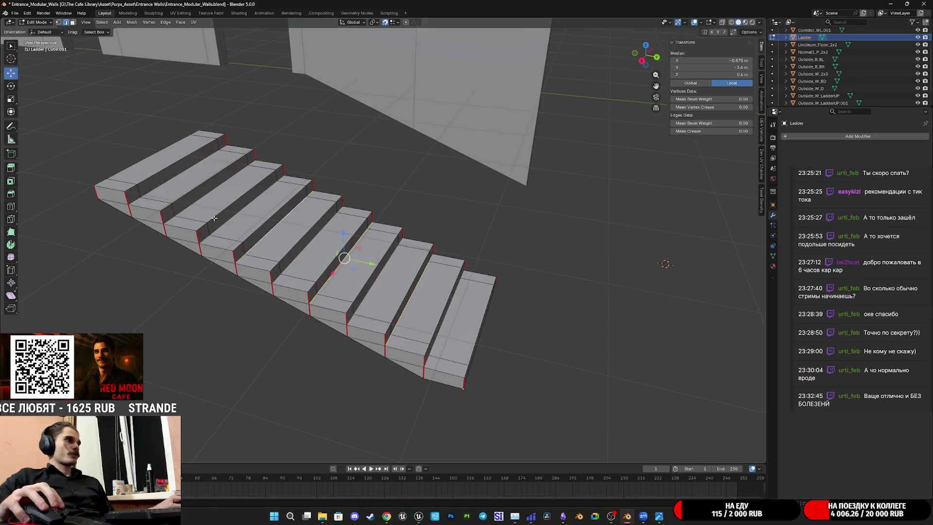
right_click(189, 205)
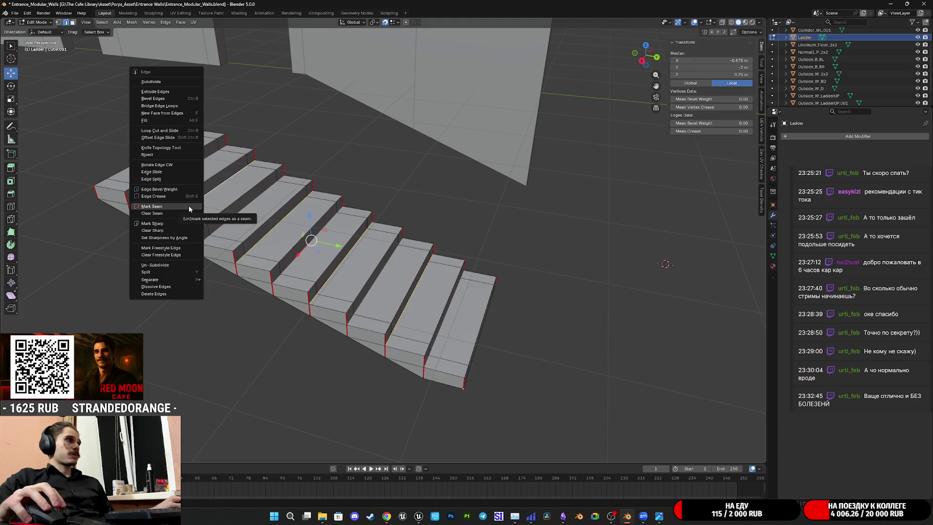
left_click(188, 206)
mouse_move(250, 225)
middle_mouse_down()
mouse_move(290, 166)
mouse_move(268, 167)
middle_mouse_up()
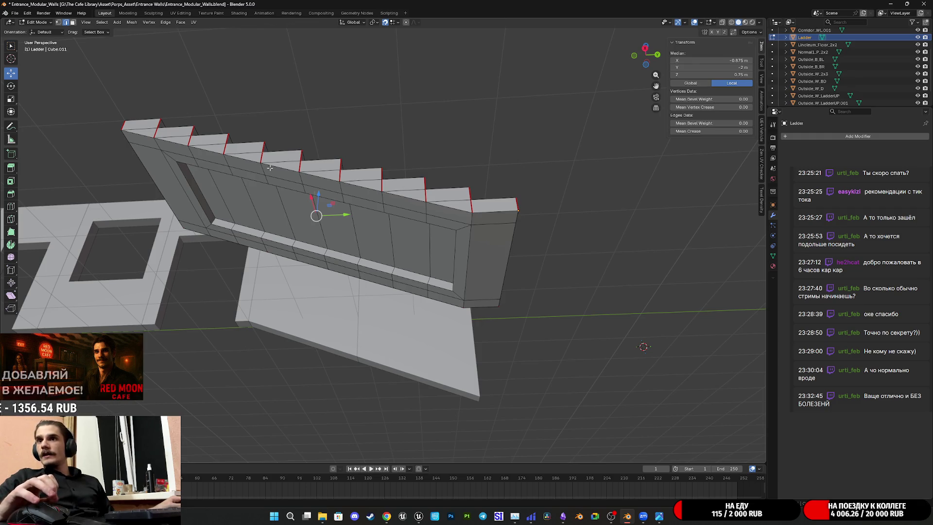
Select the top corner edge and the step-profile edges along the ladder's side
mouse_move(269, 168)
middle_mouse_down()
mouse_move(427, 259)
mouse_move(436, 218)
middle_mouse_up()
left_click(435, 218)
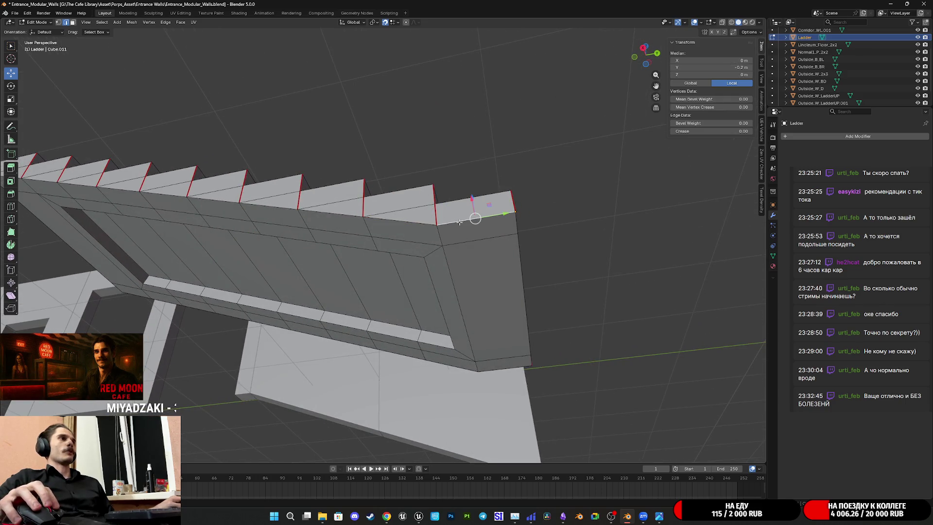
left_click(403, 221, "shift")
left_click(333, 214, "shift")
left_click(281, 208, "shift")
middle_click_drag(281, 207, 518, 262)
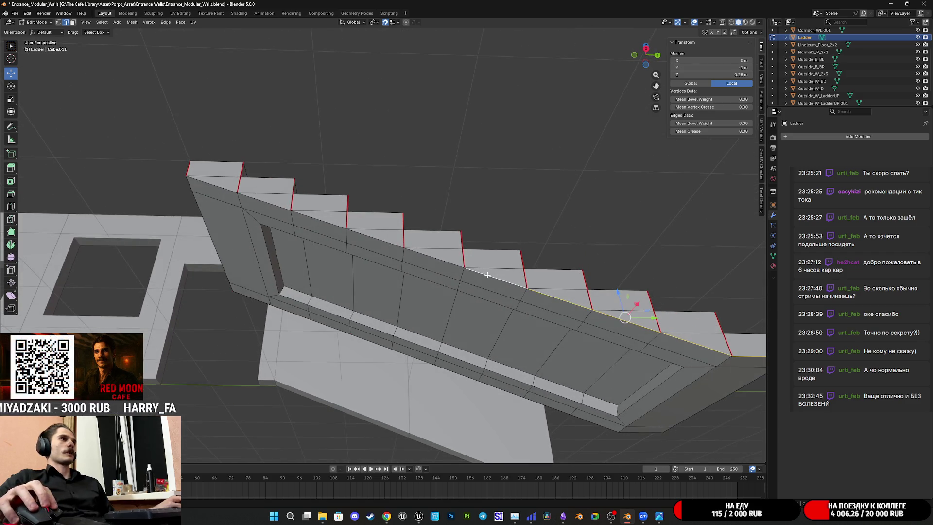
left_click(328, 221, "shift")
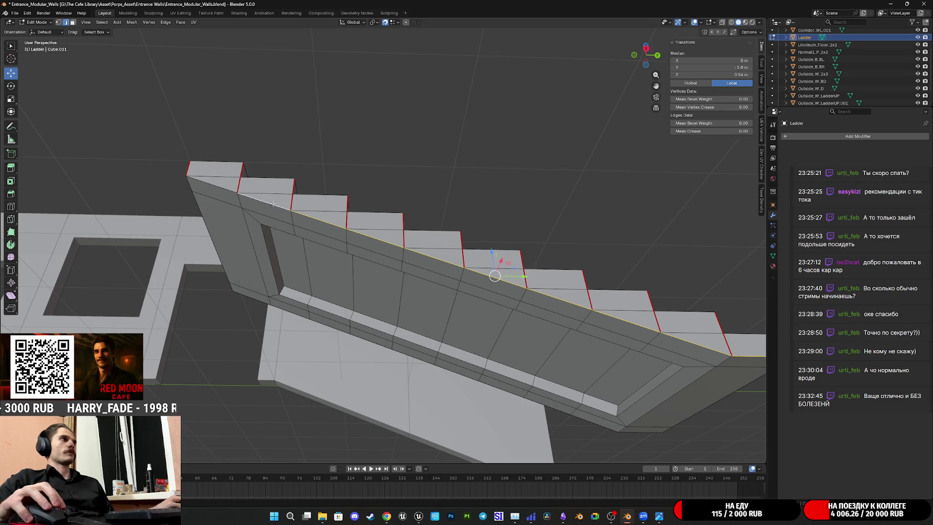
left_click(218, 187, "shift")
middle_click_drag(219, 187, 296, 220)
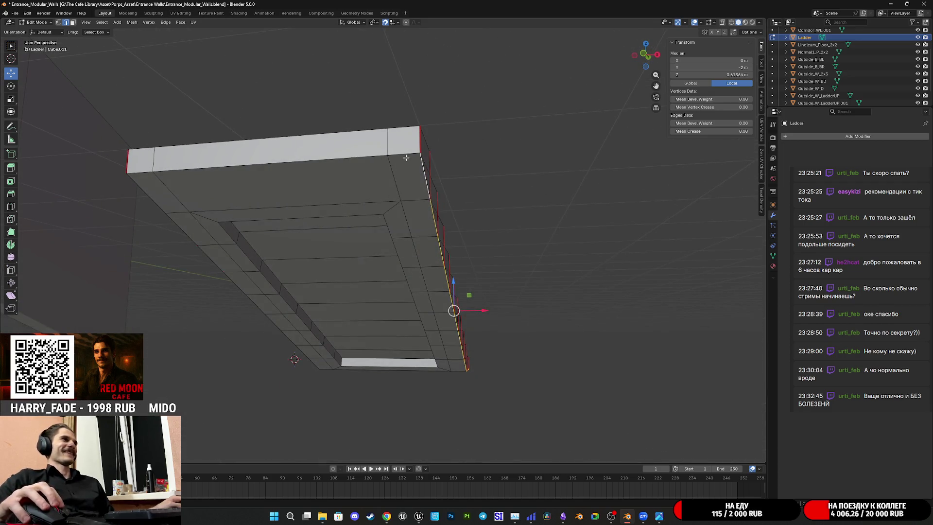
Add the long underside border edges and the short and long top edges to the selection
left_click(355, 152, "shift")
mouse_move(287, 171)
middle_mouse_down()
mouse_move(328, 174)
mouse_move(342, 154)
mouse_move(406, 124)
middle_mouse_up()
left_click(322, 167, "shift")
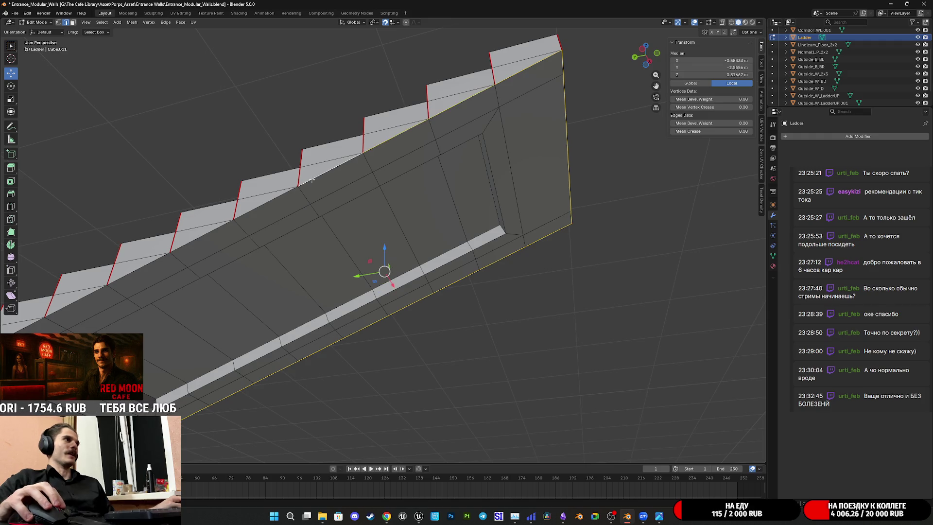
left_click(194, 238, "shift")
mouse_move(194, 239)
middle_mouse_down()
mouse_move(322, 209)
mouse_move(421, 168)
middle_mouse_up()
left_click(214, 192, "shift")
middle_click_drag(214, 192, 285, 208)
left_click(415, 189, "shift")
left_click(365, 207, "shift")
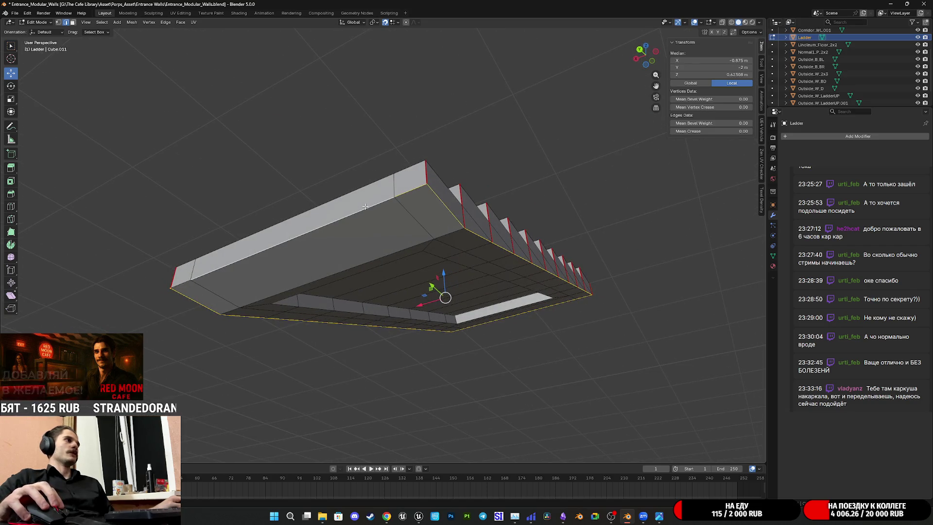
right_click(179, 283)
Mark the selected border edges as seams and turn the view to the side panel
left_click(167, 281)
mouse_move(168, 281)
middle_mouse_down()
mouse_move(330, 271)
mouse_move(318, 272)
middle_mouse_up()
scroll(320, 267, "up", 2)
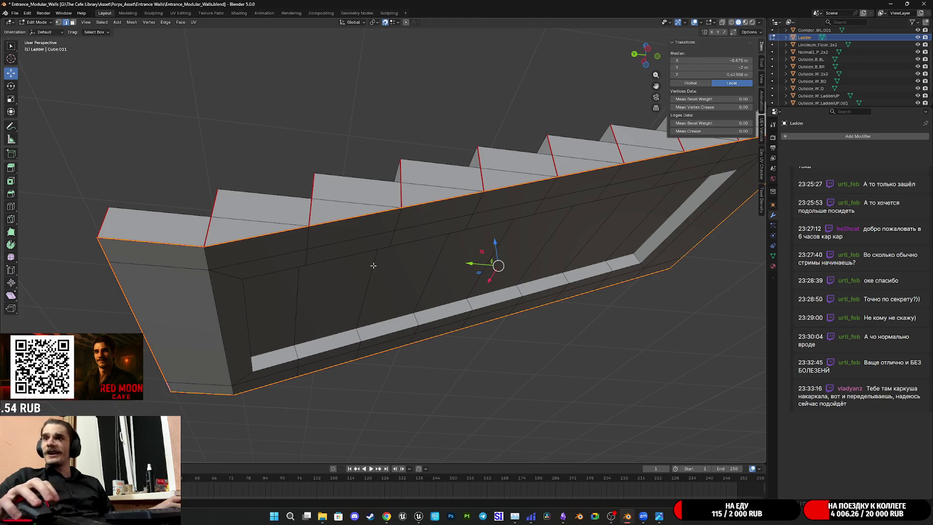
middle_click_drag(530, 258, 509, 252)
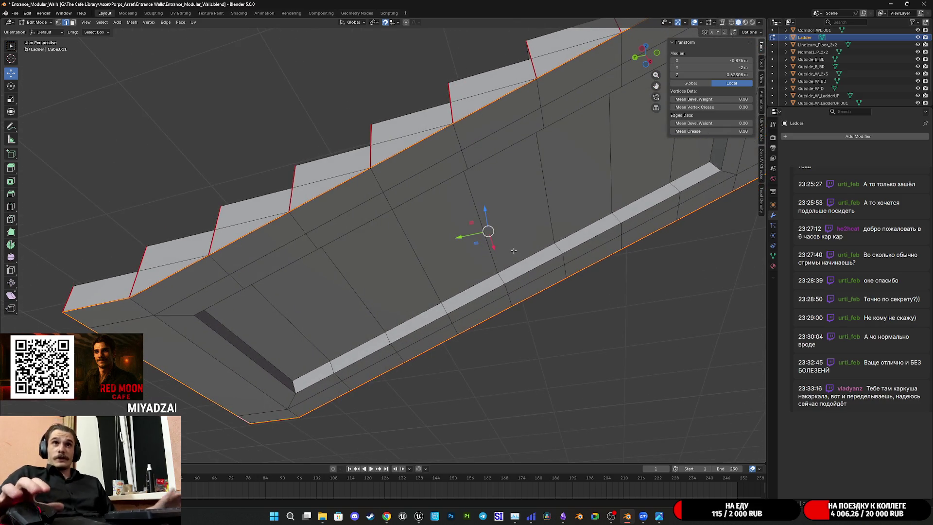
scroll(497, 244, "down", 3)
middle_click_drag(497, 244, 399, 242)
Select three vertical edge loops across the side panel, mark them as seams, then enter face select
left_click(328, 266, "alt")
mouse_move(327, 266)
middle_mouse_down()
mouse_move(346, 281)
mouse_move(368, 262)
middle_mouse_up()
left_click(402, 244, "alt+shift")
left_click(470, 229, "alt+shift")
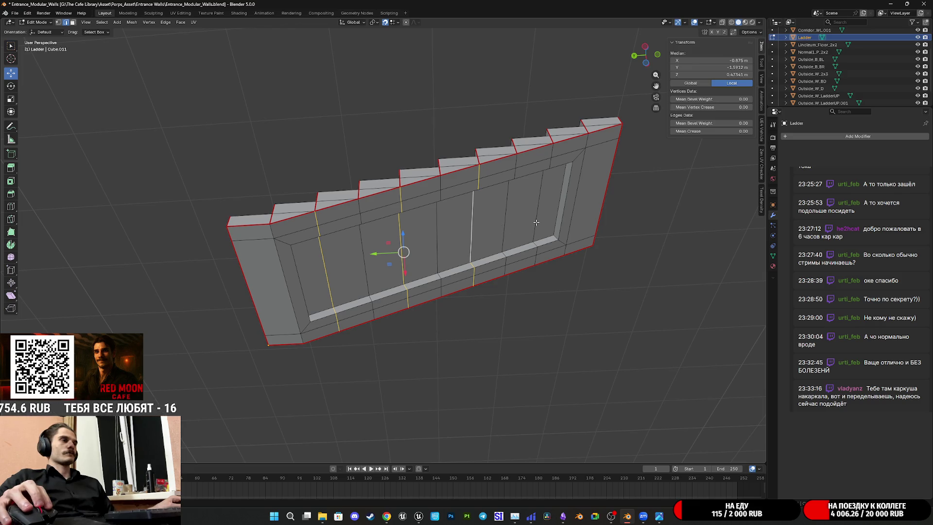
middle_click_drag(539, 220, 453, 260, "shift")
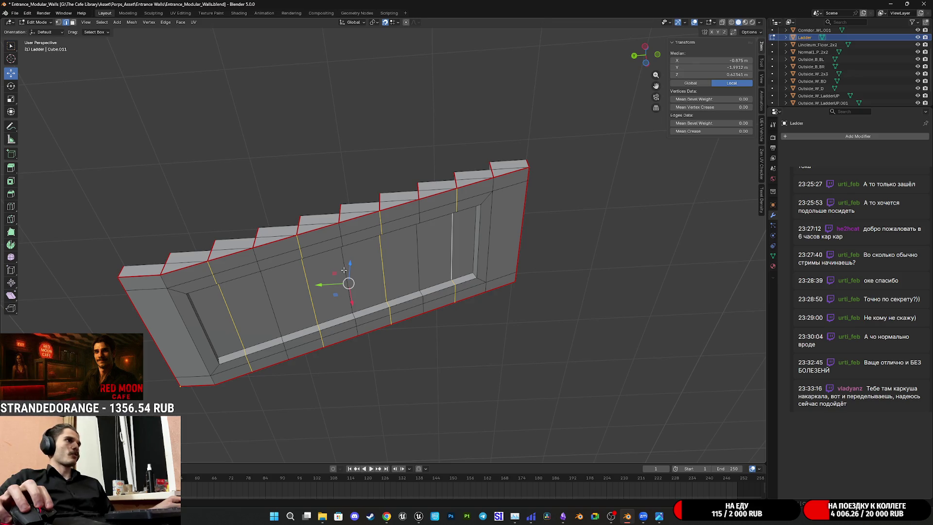
middle_click_drag(343, 271, 363, 248, "shift")
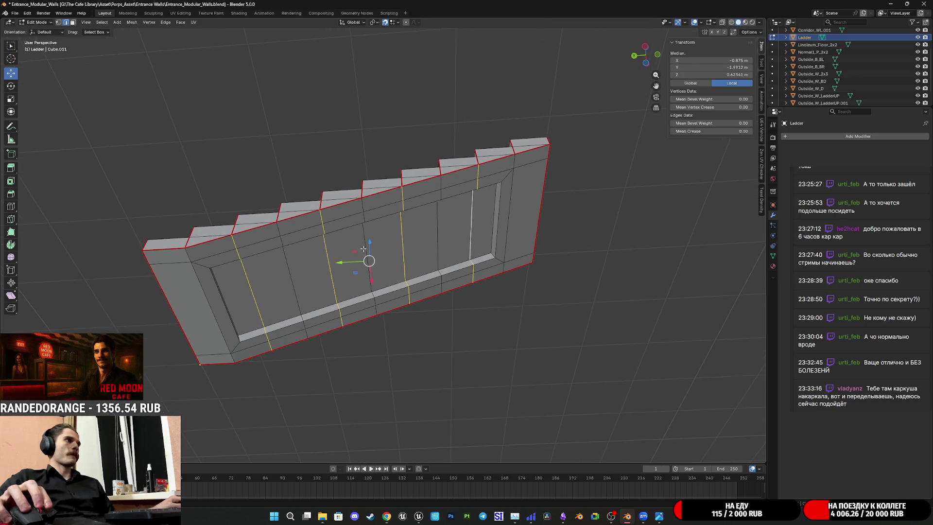
right_click(329, 255)
left_click(329, 256)
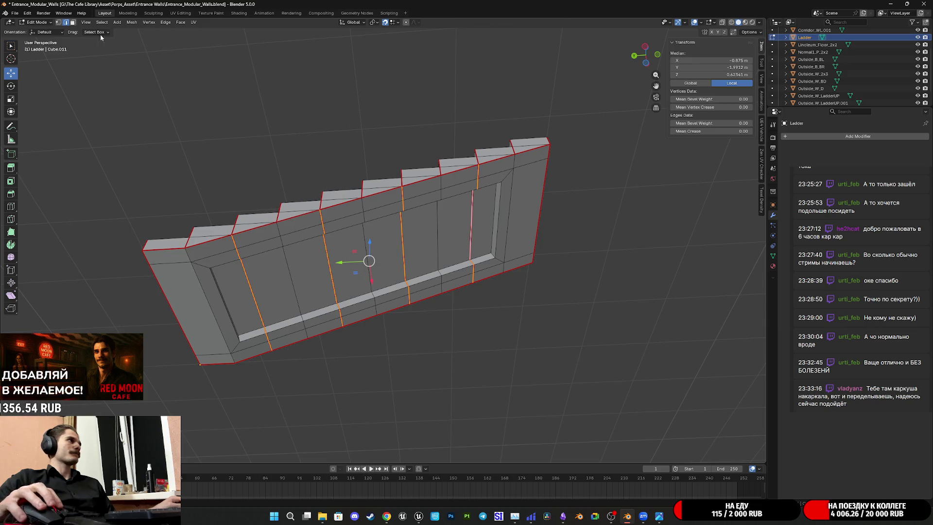
left_click(72, 23)
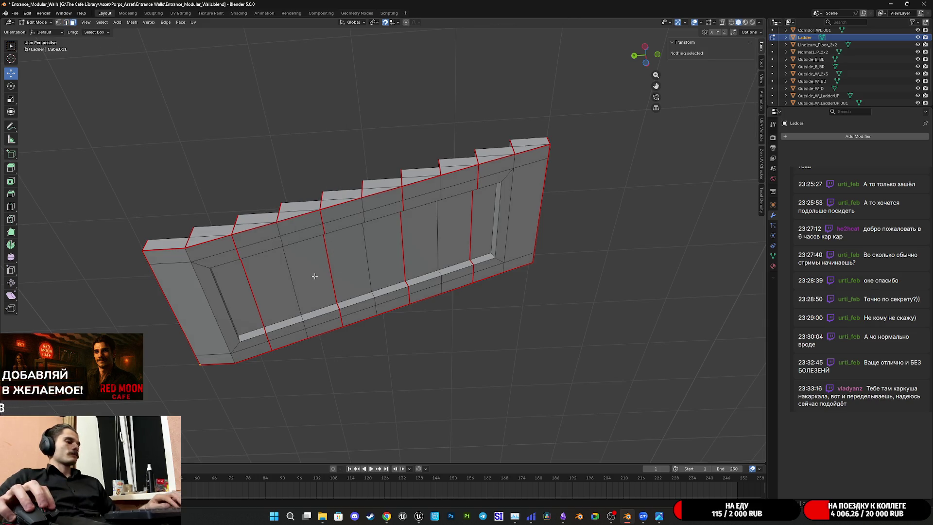
Select every linked ladder island, including the wall end and bottom two steps
key("l")
key("l")
key("l")
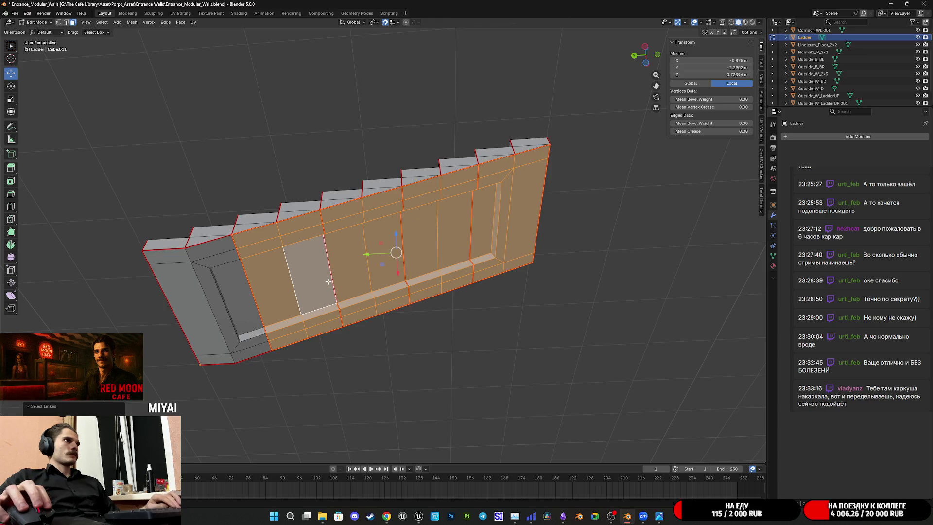
key("l")
key("l")
mouse_move(282, 229)
middle_mouse_down()
mouse_move(368, 363)
mouse_move(391, 338)
middle_mouse_up()
key("l")
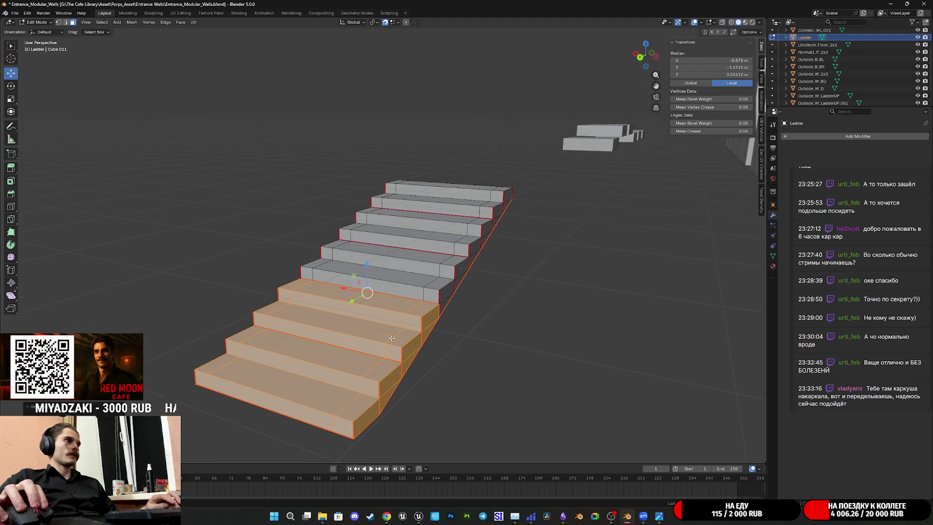
key("l")
key("l")
key("l")
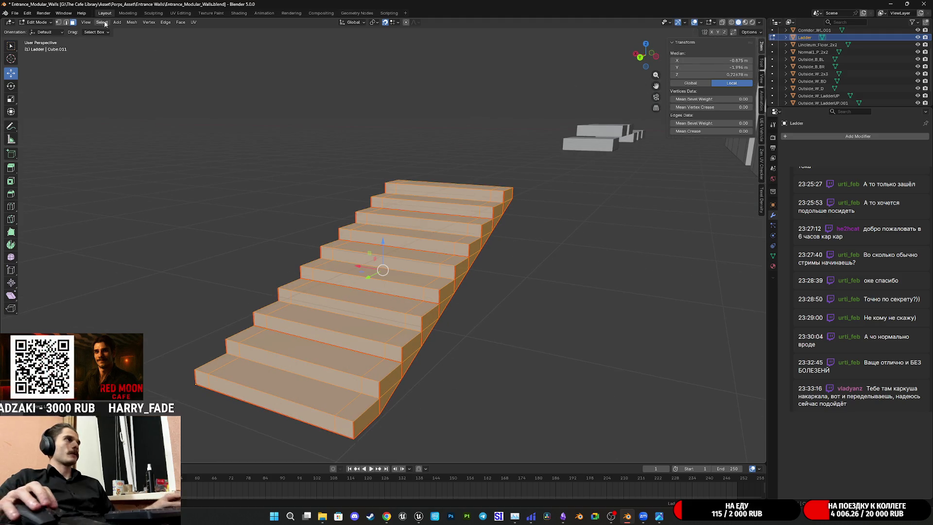
Unwrap the selected faces Angle Based and move to the UV Editing workspace
left_click(193, 22)
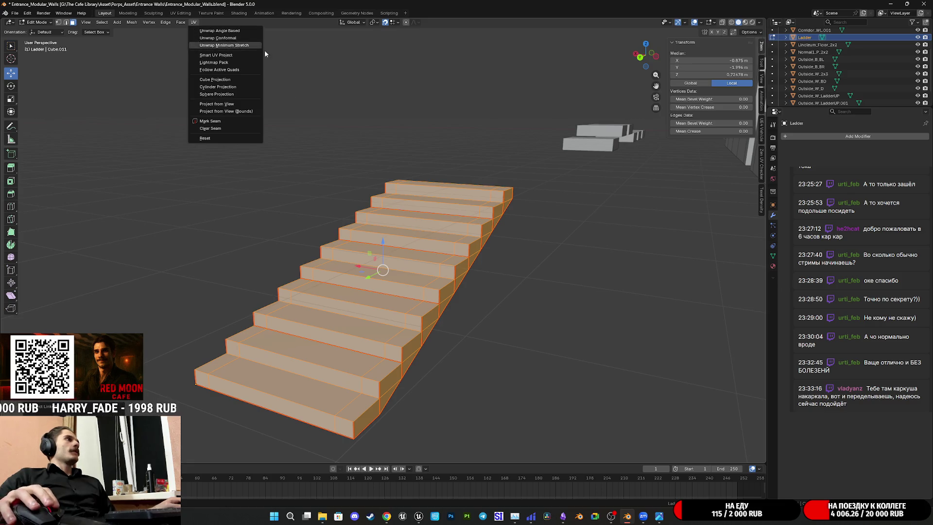
left_click(220, 31)
left_click(184, 15)
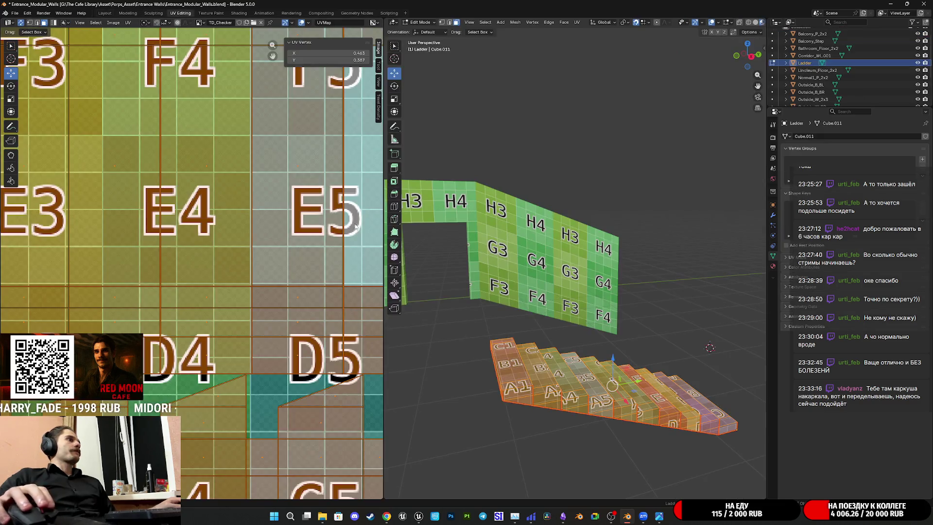
Select a UV island to check its placement, and orbit around the stairs
scroll(250, 291, "down", 4)
scroll(250, 302, "up", 5)
scroll(284, 243, "down", 1)
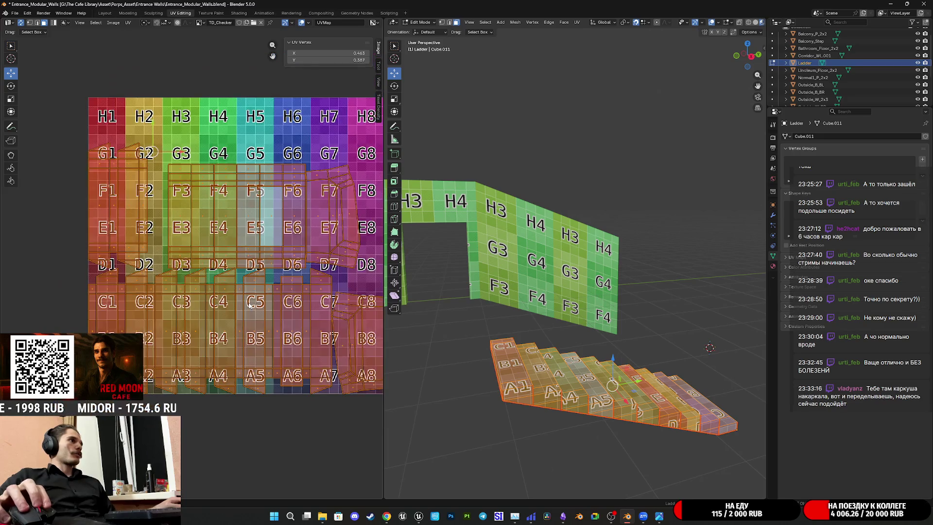
scroll(284, 233, "right", 4, "ctrl")
left_click(283, 227)
mouse_move(559, 311)
middle_mouse_down()
mouse_move(627, 336)
mouse_move(554, 256)
middle_mouse_up()
scroll(627, 336, "up", 3)
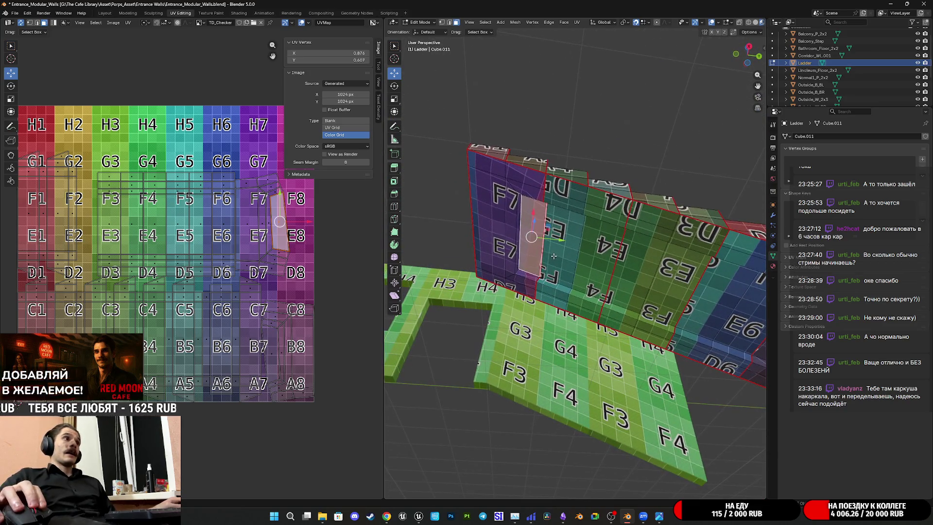
middle_click_drag(614, 245, 573, 247)
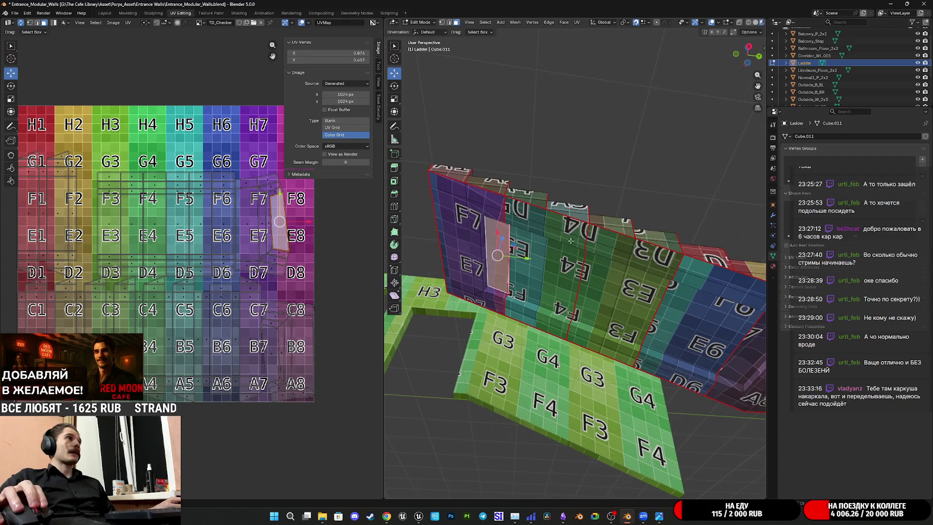
Switch the viewport to Solid shading and view the ladder panel face-on
left_click(754, 24)
middle_click_drag(535, 204, 456, 186)
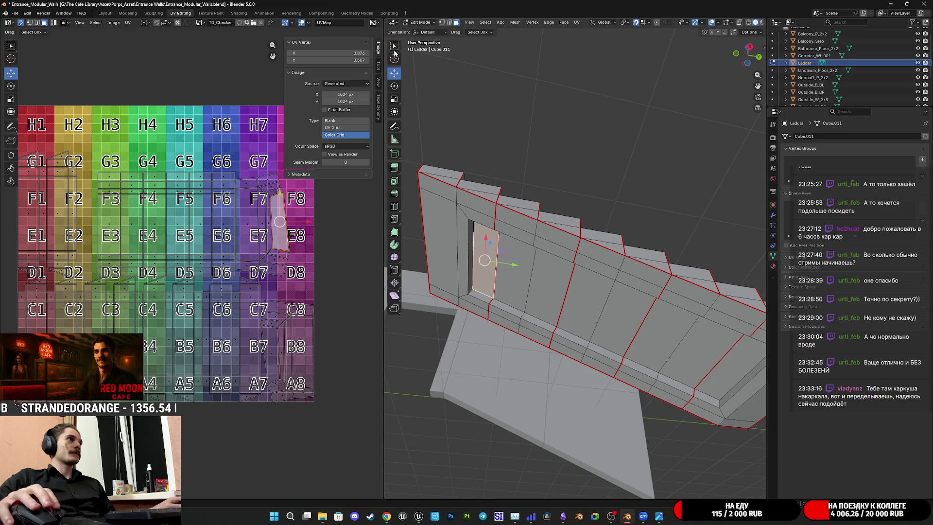
scroll(550, 256, "up", 3)
mouse_move(550, 257)
middle_mouse_down()
mouse_move(590, 270)
mouse_move(584, 313)
middle_mouse_up()
left_click(588, 260)
scroll(298, 310, "up", 1)
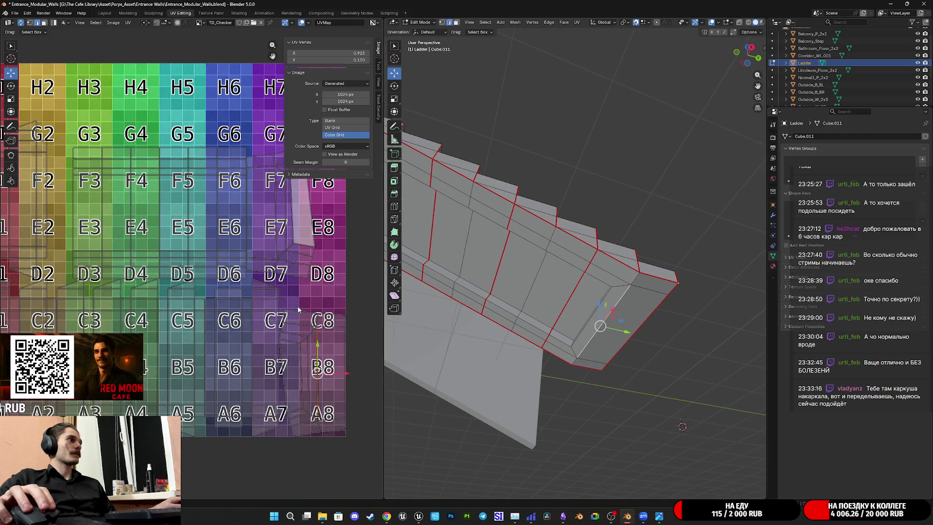
mouse_move(596, 336)
middle_mouse_down()
mouse_move(605, 336)
mouse_move(579, 318)
mouse_move(630, 350)
middle_mouse_up()
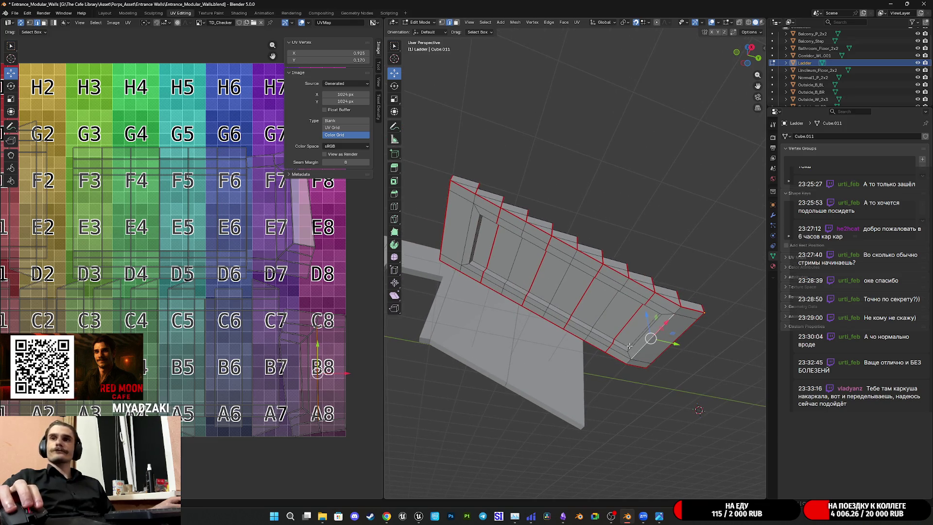
scroll(596, 277, "up", 5)
mouse_move(597, 267)
middle_mouse_down()
mouse_move(575, 210)
mouse_move(567, 257)
mouse_move(582, 266)
mouse_move(574, 269)
middle_mouse_up()
scroll(197, 284, "down", 2)
scroll(195, 284, "up", 1)
scroll(209, 265, "down", 2)
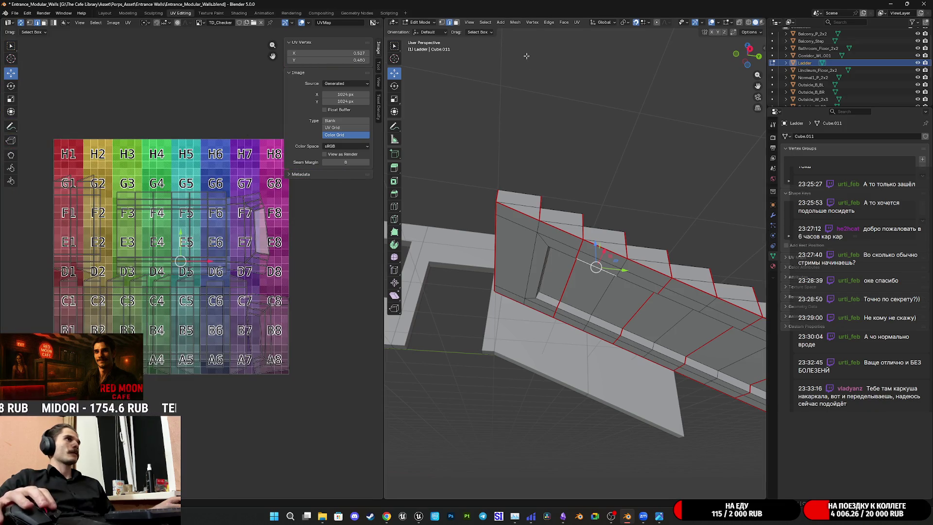
Select a ladder panel face, grow it with Ctrl+Numpad Plus, and view its UV islands
left_click(587, 286)
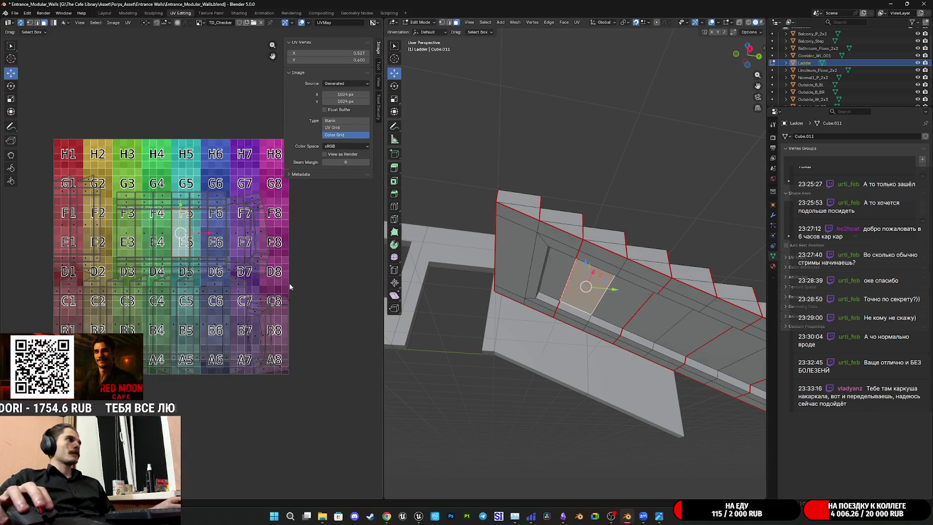
scroll(189, 262, "up", 4)
key("ctrl+KP_Add")
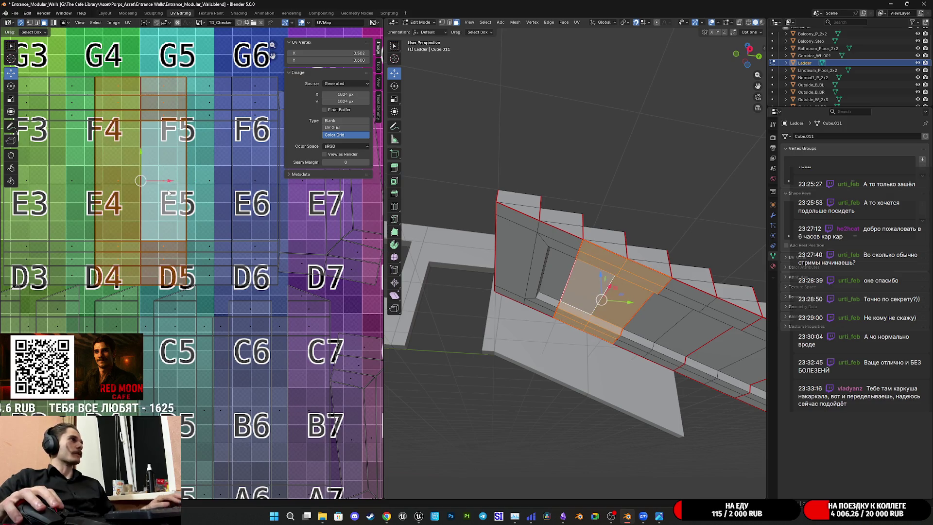
scroll(169, 193, "down", 2)
middle_click_drag(170, 196, 162, 211)
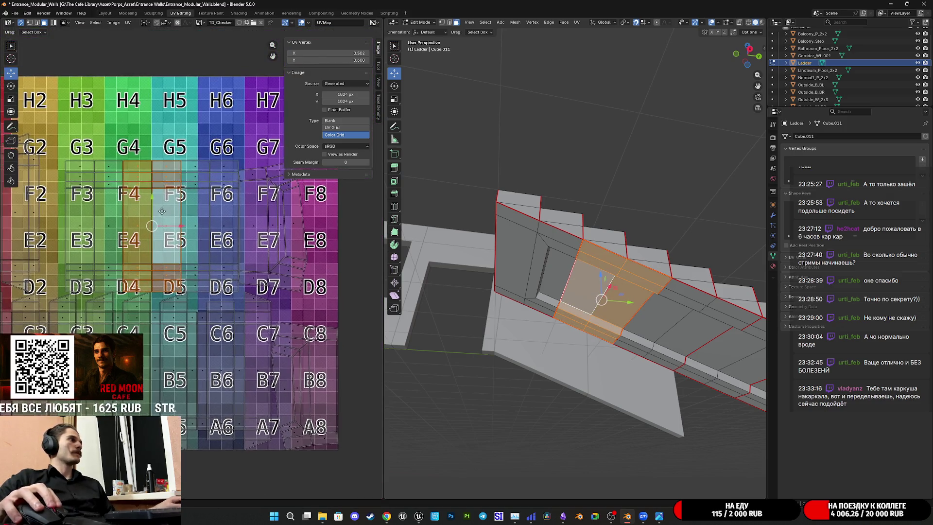
middle_click_drag(584, 321, 563, 290)
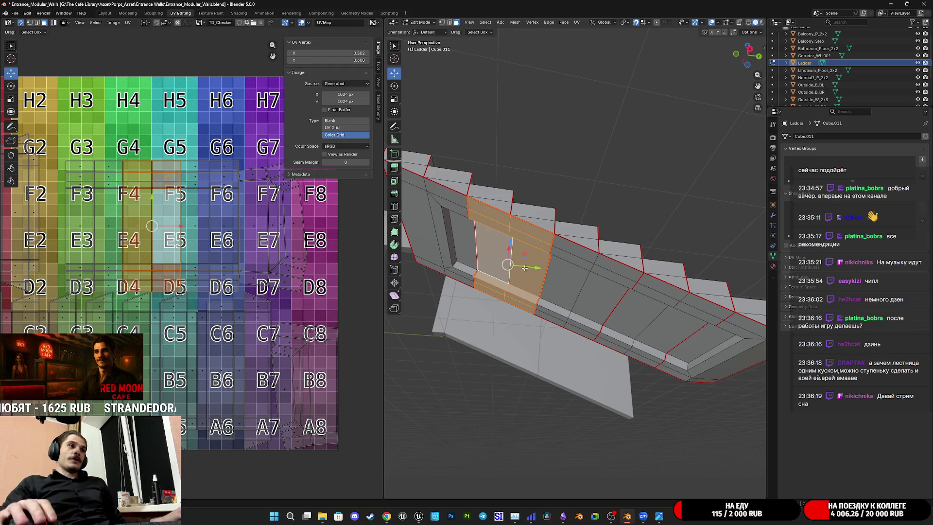
mouse_move(524, 267)
middle_mouse_down()
mouse_move(610, 290)
mouse_move(597, 283)
middle_mouse_up()
left_click(539, 249)
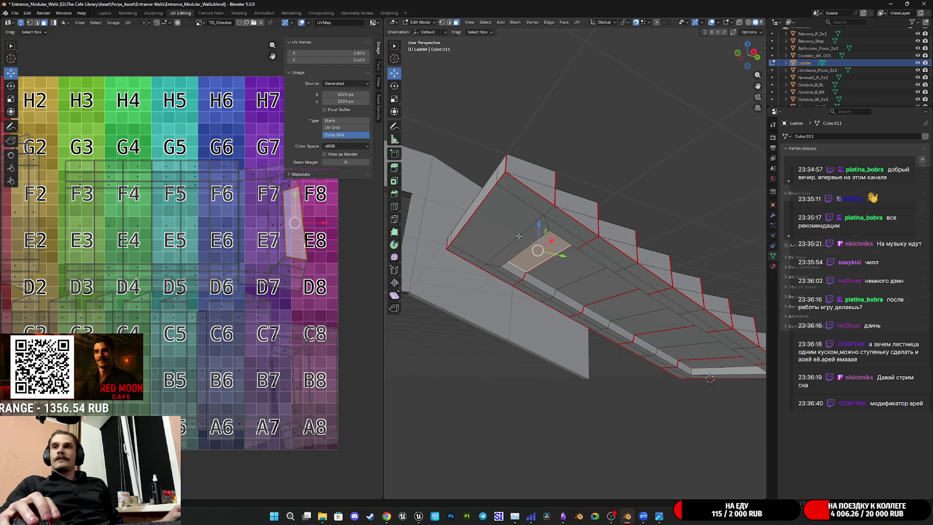
mouse_move(562, 252)
middle_mouse_down()
mouse_move(556, 256)
mouse_move(581, 261)
mouse_move(587, 298)
mouse_move(575, 302)
mouse_move(611, 324)
mouse_move(624, 320)
mouse_move(604, 302)
middle_mouse_up()
scroll(610, 314, "up", 5)
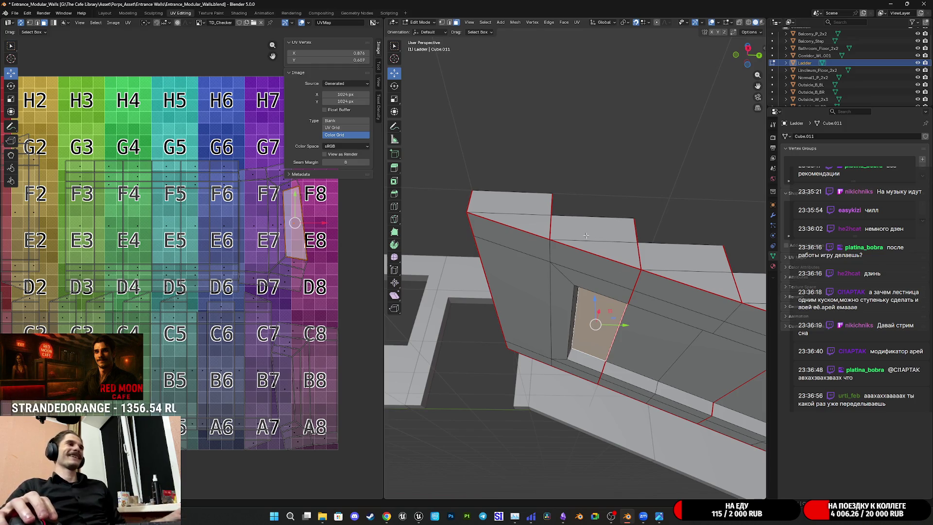
left_click(451, 24)
middle_click_drag(438, 204, 403, 230)
key("KP_Decimal")
mouse_move(604, 246)
middle_mouse_down()
mouse_move(624, 259)
mouse_move(566, 282)
middle_mouse_up()
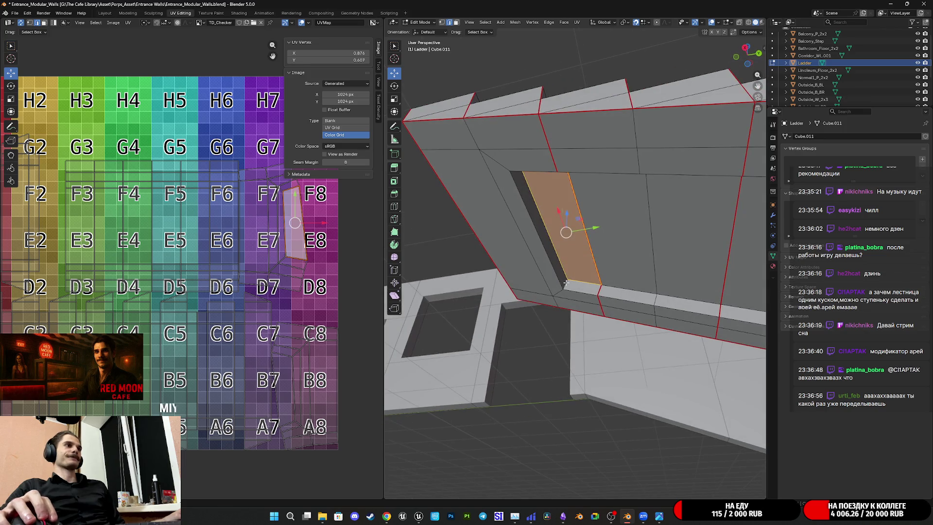
left_click(566, 280)
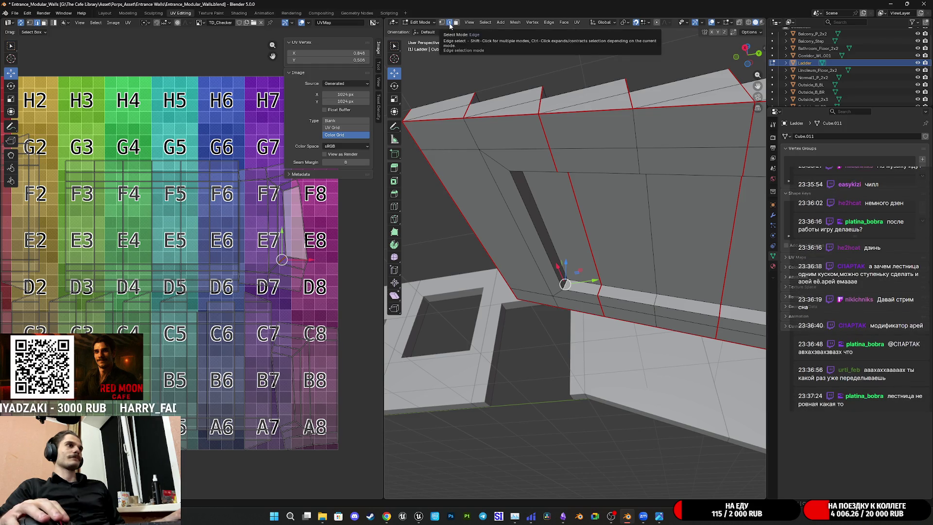
Mark the chosen corner edges of the ladder's recessed strip as a UV seam
mouse_move(619, 183)
middle_mouse_down()
mouse_move(618, 202)
mouse_move(472, 253)
mouse_move(561, 268)
mouse_move(577, 232)
mouse_move(587, 259)
mouse_move(559, 395)
mouse_move(671, 367)
mouse_move(658, 366)
mouse_move(745, 386)
middle_mouse_up()
left_click(426, 245)
left_click(554, 407)
key("ctrl+e")
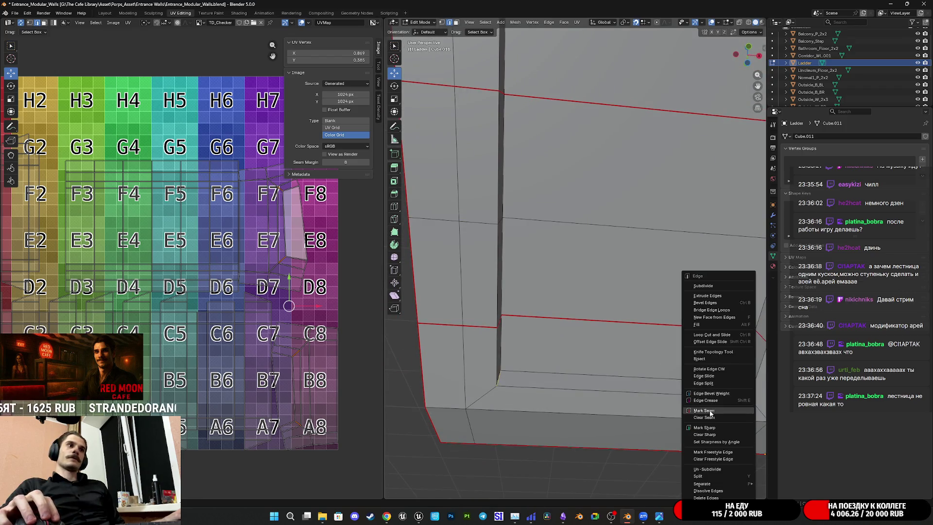
left_click(710, 413)
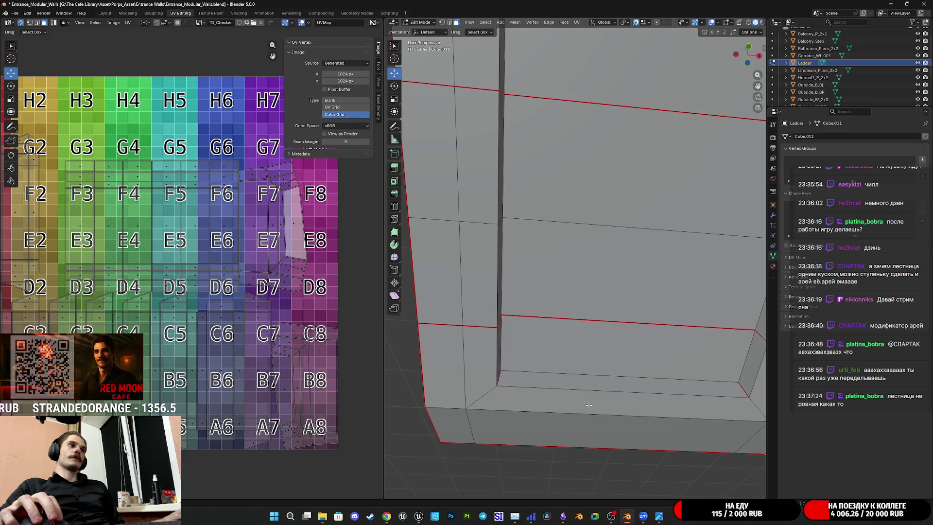
Select the linked underside faces and the ladder's end strip, then bring up the unwrap methods
key("ctrl+l")
scroll(564, 388, "down", 5)
middle_click_drag(588, 293, 552, 326)
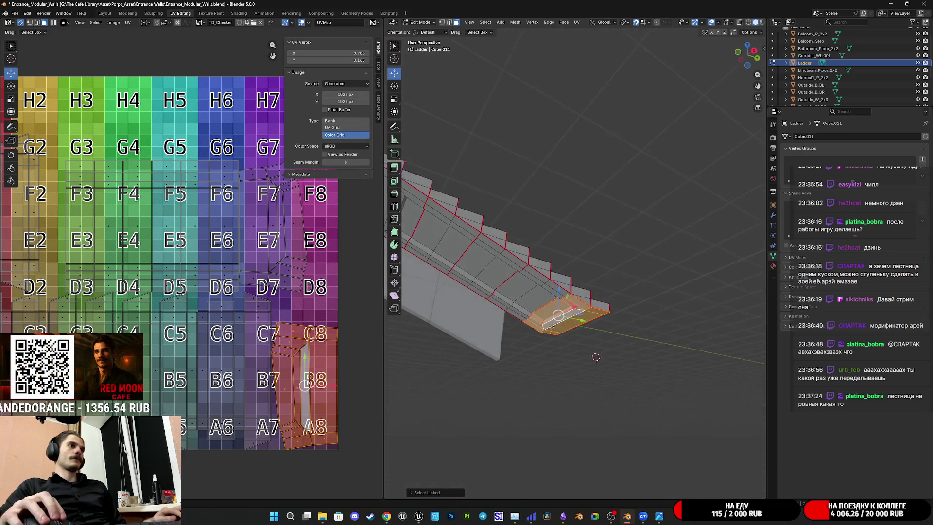
key("l")
key("l")
key("l")
middle_click_drag(463, 255, 534, 275)
key("l")
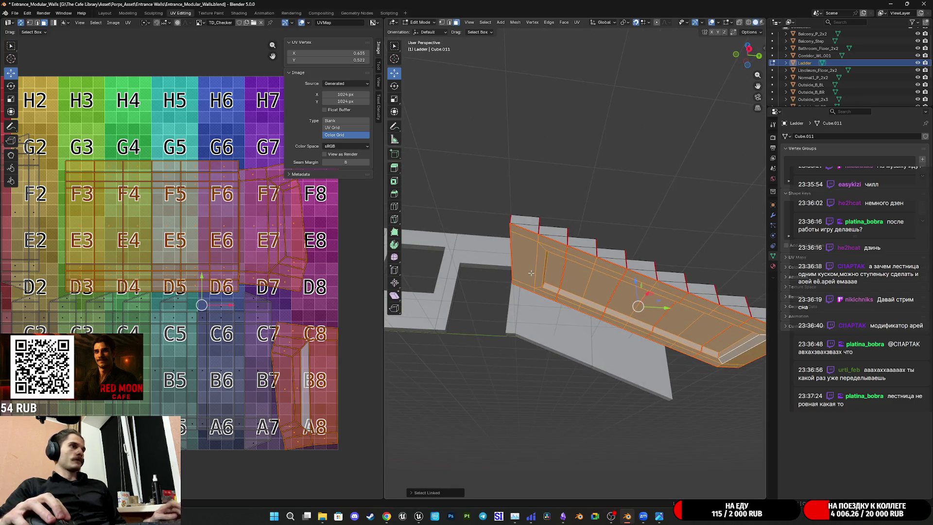
left_click(577, 23)
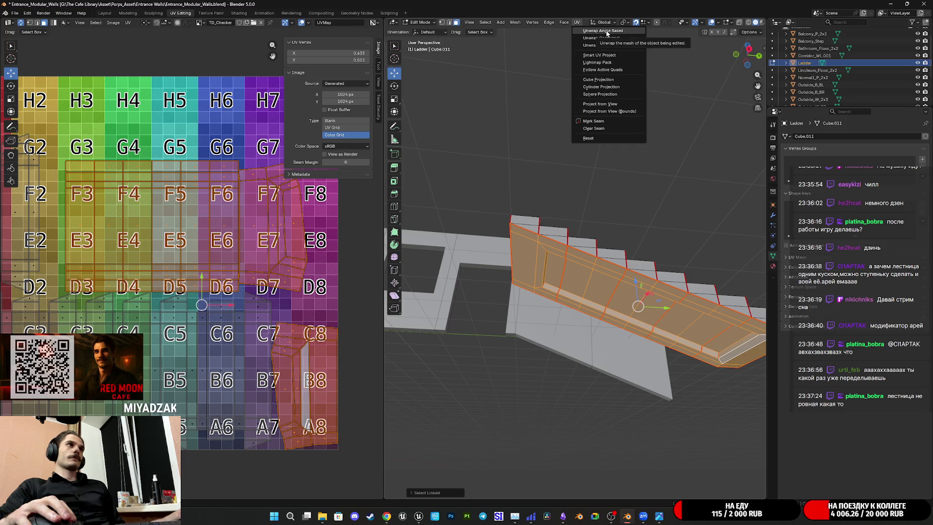
Unwrap the strip Angle Based and lift the new islands one tile above the checker
left_click(606, 32)
scroll(233, 286, "down", 3)
middle_click_drag(233, 286, 224, 312)
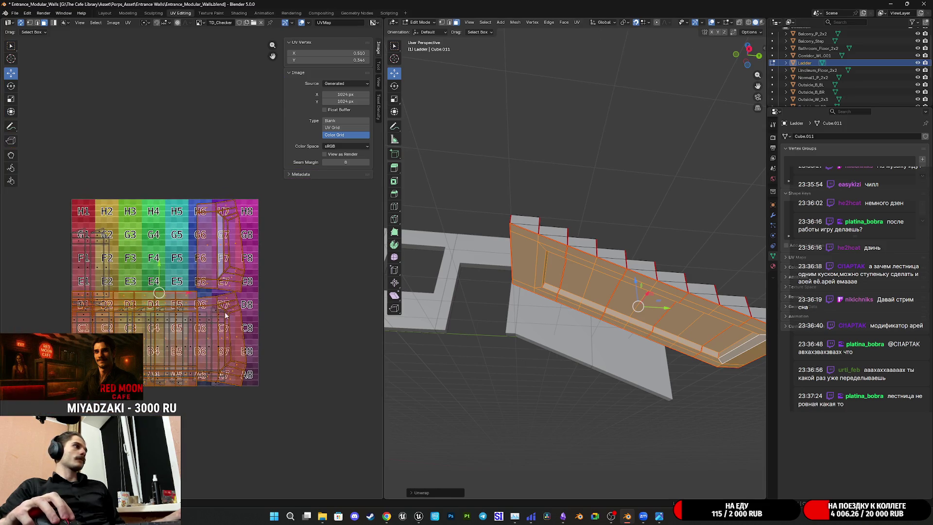
left_click_drag(159, 271, 160, 88)
middle_click_drag(237, 135, 221, 267)
scroll(226, 238, "up", 2)
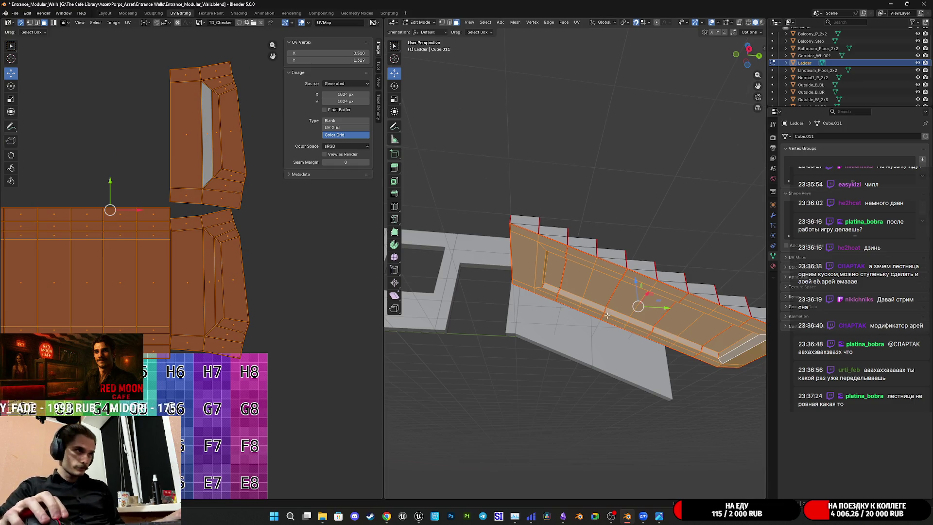
scroll(607, 315, "up", 6)
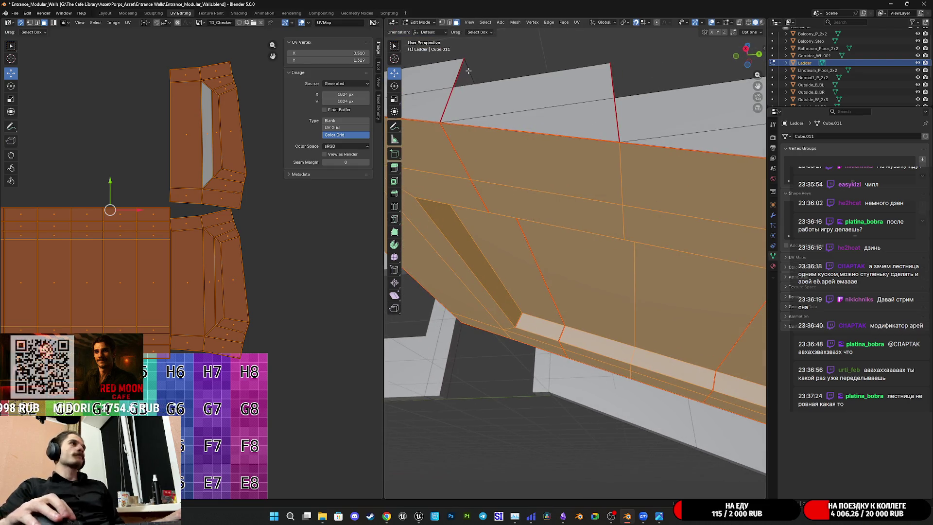
In edge mode, mark an edge loop along the ladder's side as a seam
left_click(449, 23)
key("alt+a")
mouse_move(431, 264)
middle_mouse_down()
mouse_move(475, 254)
mouse_move(627, 314)
mouse_move(732, 325)
middle_mouse_up()
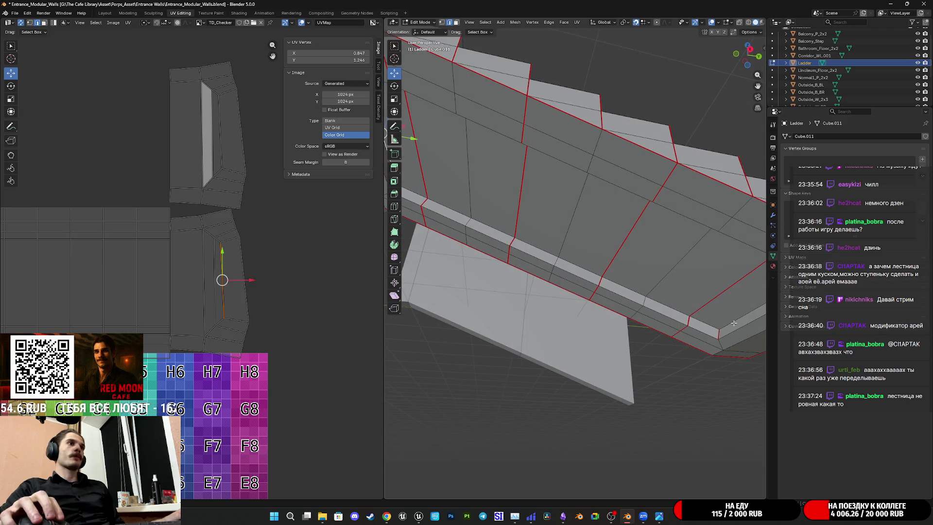
left_click(732, 325, "alt")
key("ctrl+e")
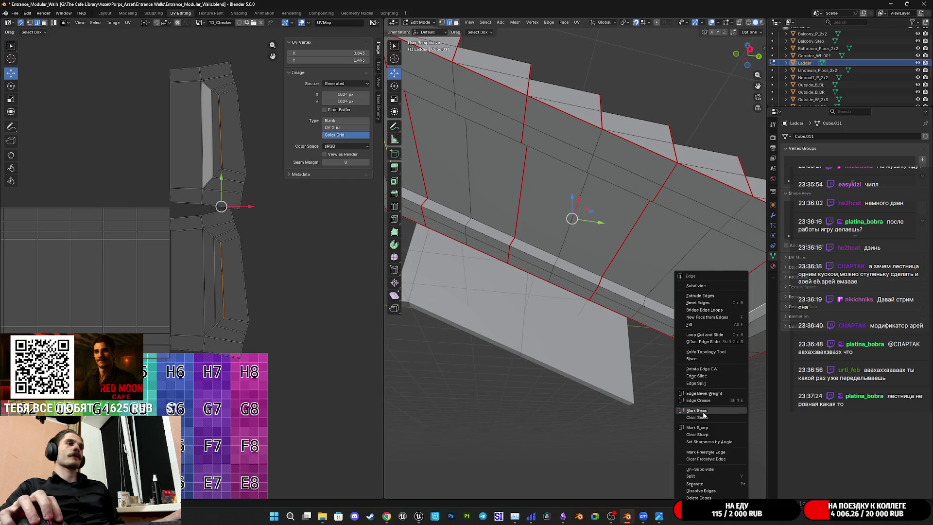
left_click(703, 415)
middle_click_drag(616, 350, 611, 269)
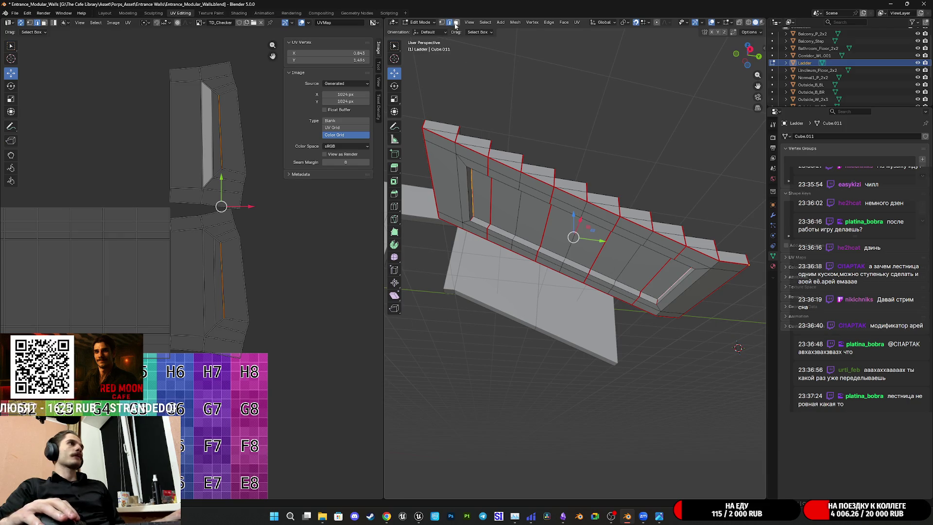
scroll(178, 271, "down", 2)
Select the linked ladder faces and unwrap them again
left_click(178, 271)
key("l")
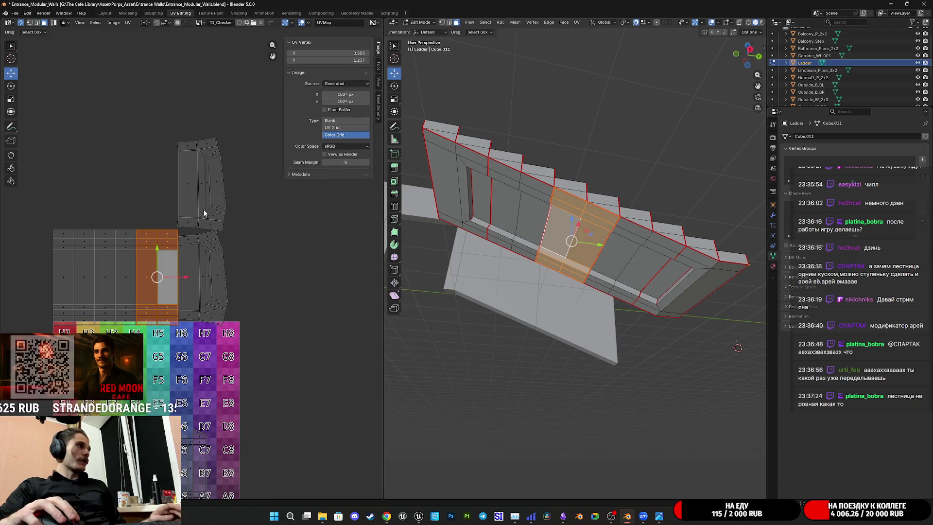
key("l")
key("l")
key("l")
key("l")
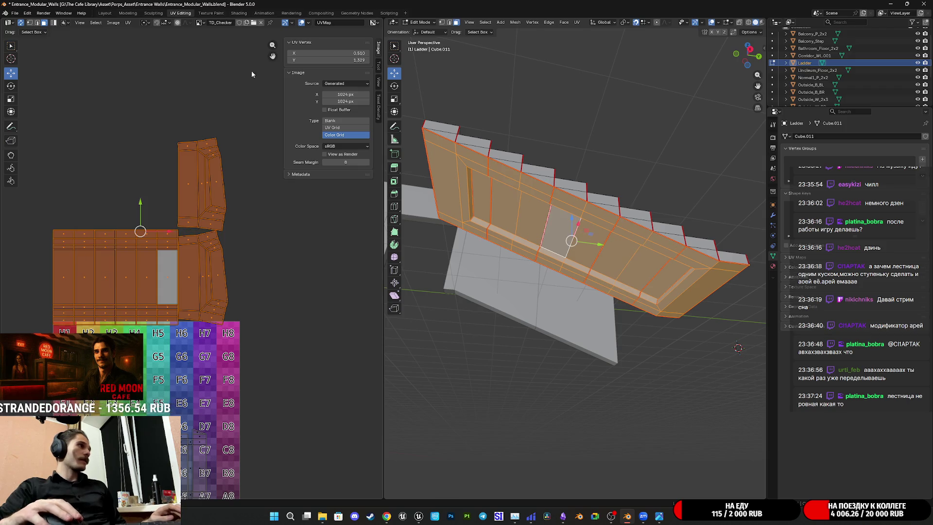
left_click(578, 22)
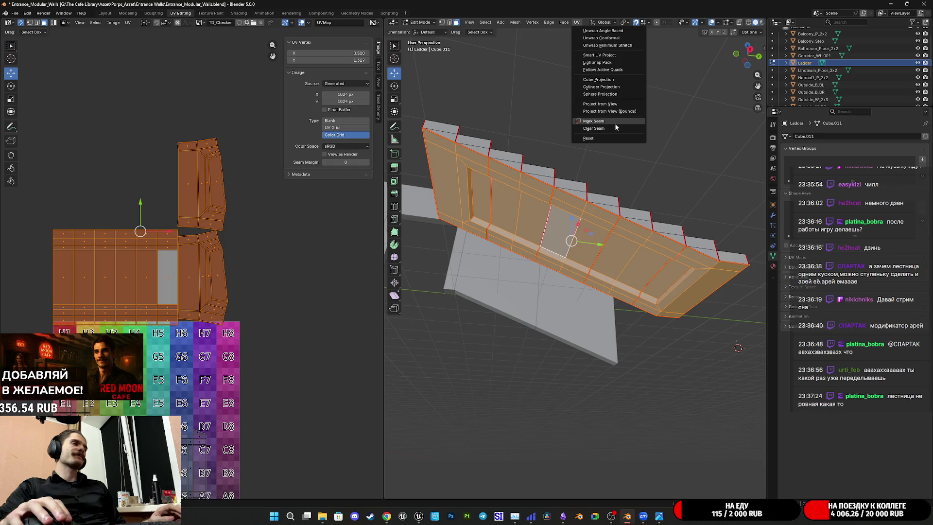
left_click(601, 31)
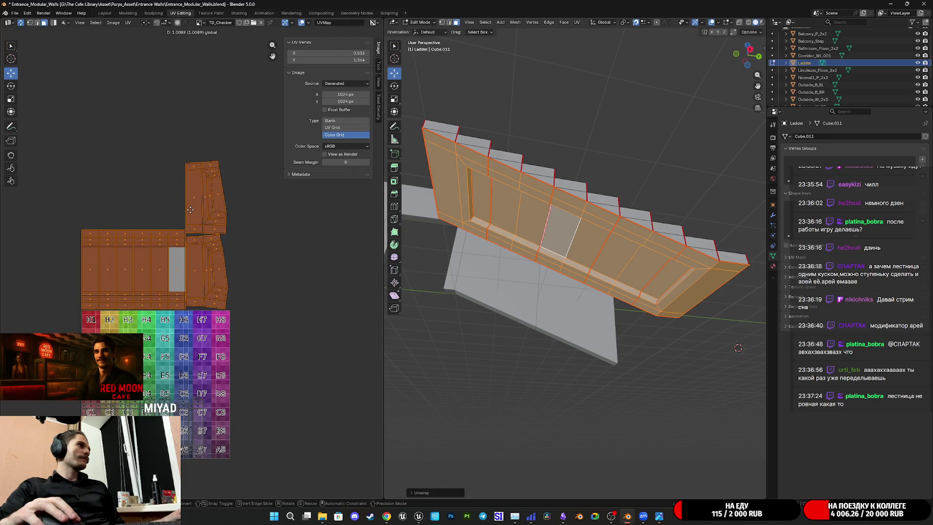
Confirm moving the new UV islands upward above the checker
left_click(185, 141)
scroll(273, 265, "up", 3)
mouse_move(631, 270)
middle_mouse_down()
mouse_move(680, 291)
mouse_move(651, 305)
mouse_move(643, 297)
middle_mouse_up()
scroll(683, 293, "up", 5)
scroll(686, 293, "down", 5)
scroll(675, 298, "up", 5)
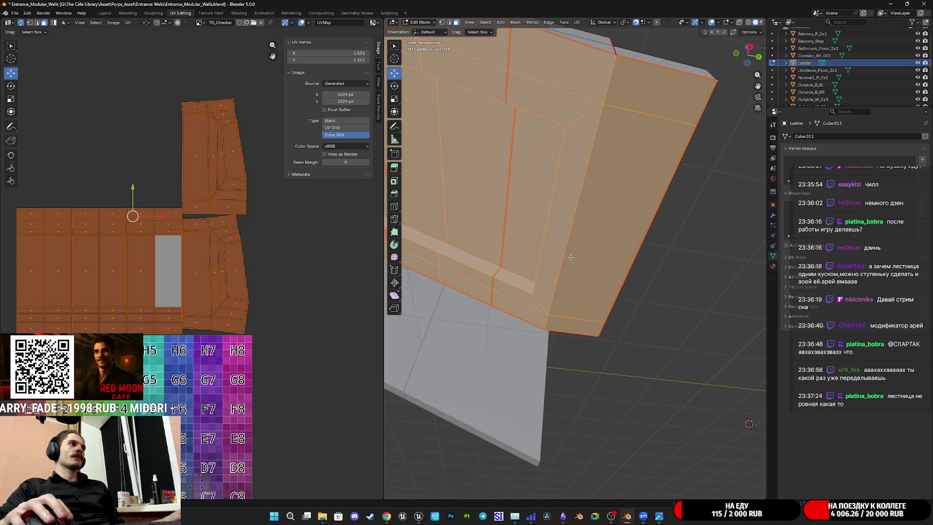
middle_click_drag(569, 256, 582, 269)
Mark the edge at the ladder's lower underside corner as a seam
left_click(449, 22)
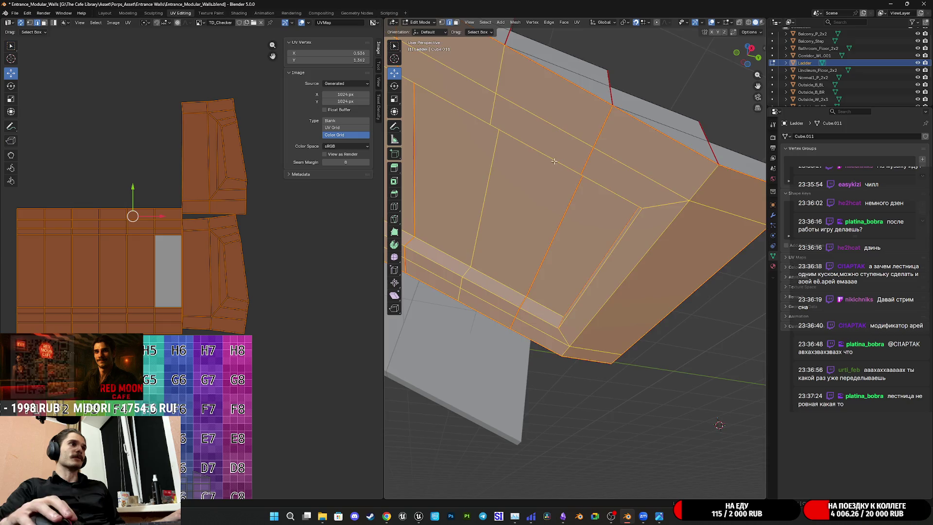
middle_click_drag(534, 136, 629, 301)
left_click(594, 364)
left_click(632, 347)
mouse_move(632, 347)
middle_mouse_down()
mouse_move(630, 314)
mouse_move(588, 365)
middle_mouse_up()
left_click(603, 350)
left_click(471, 409)
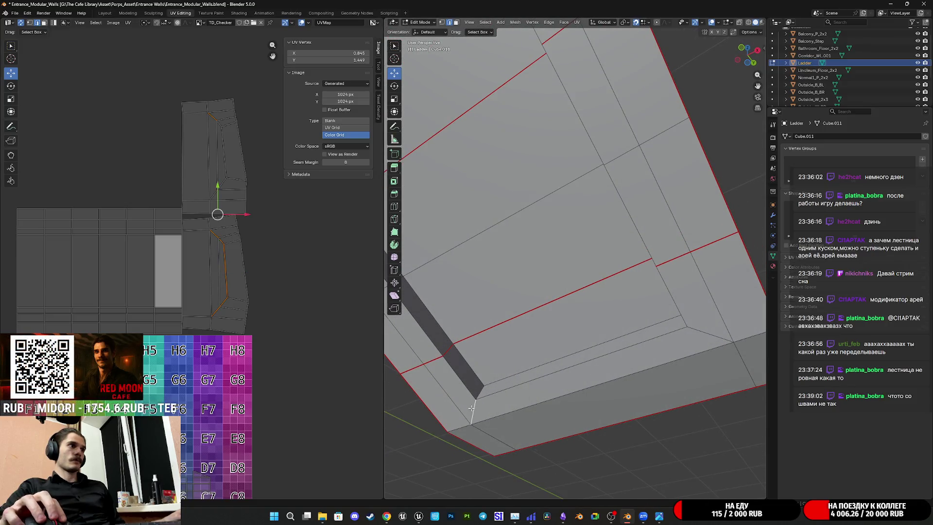
middle_click_drag(706, 330, 652, 358)
right_click(651, 358)
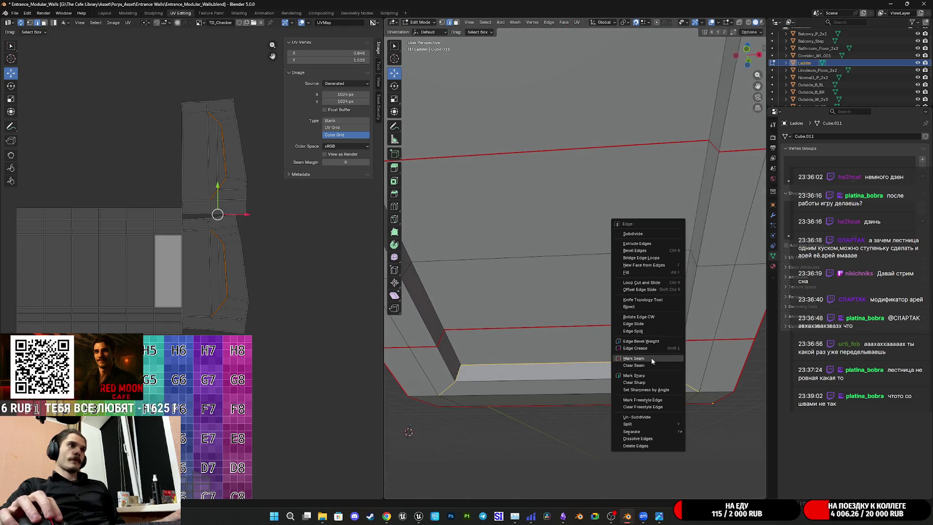
left_click(651, 359)
scroll(663, 343, "down", 5)
middle_click_drag(663, 342, 573, 273)
In face mode, select the end face plus all linked ladder islands and bring up the unwrap methods
left_click(456, 22)
left_click(604, 310)
key("l")
key("l")
key("l")
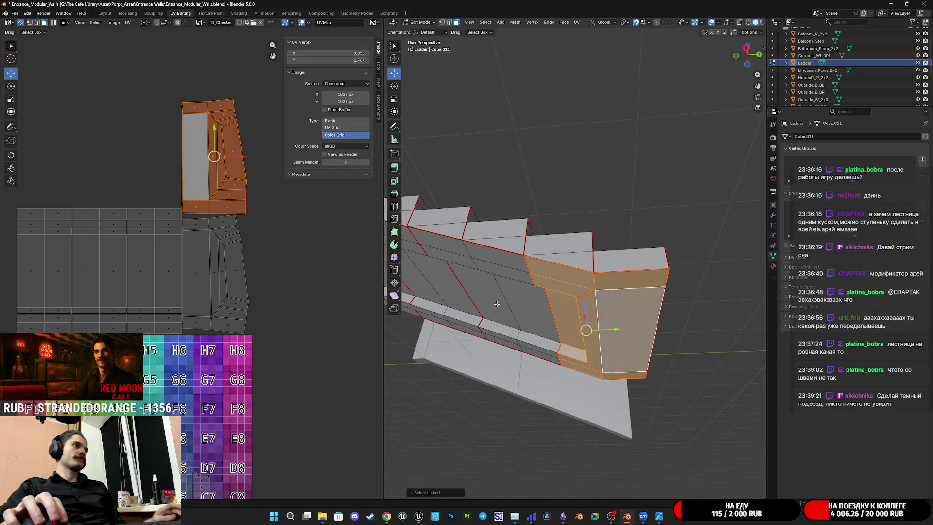
scroll(449, 272, "down", 3)
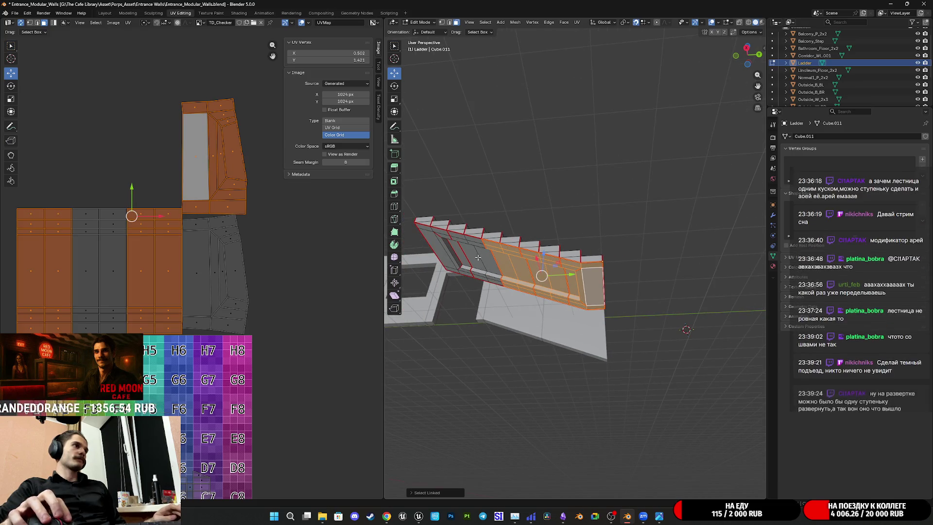
key("l")
key("l")
left_click(577, 22)
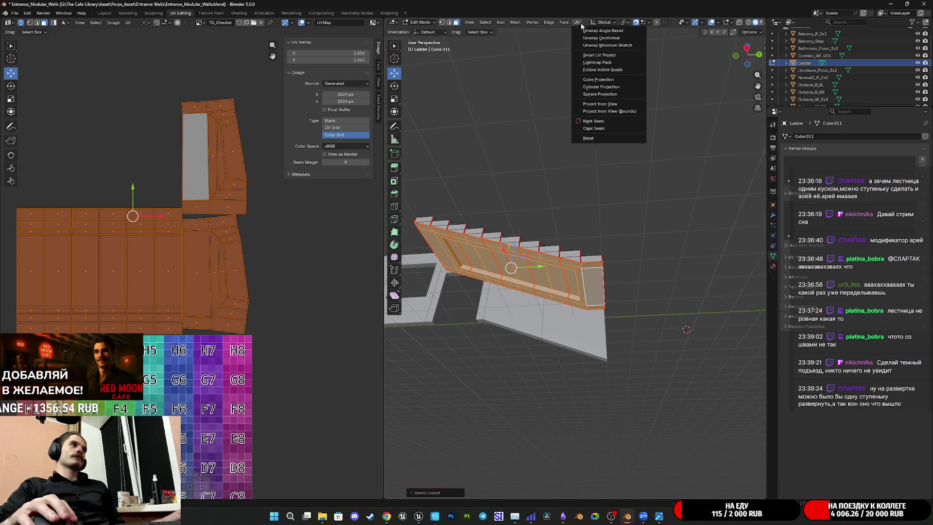
Unwrap all selected ladder faces and drag the new islands up above the TD_Checker image
left_click(598, 32)
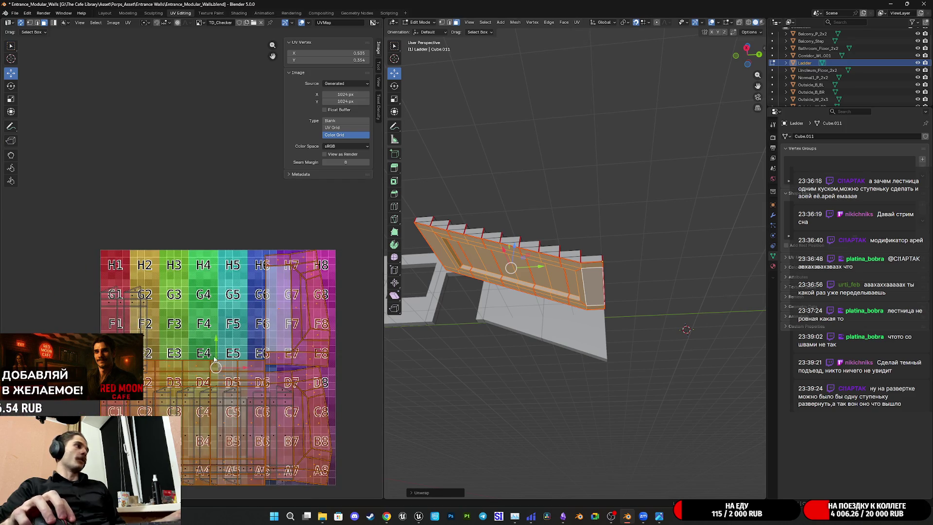
left_click_drag(216, 344, 216, 131)
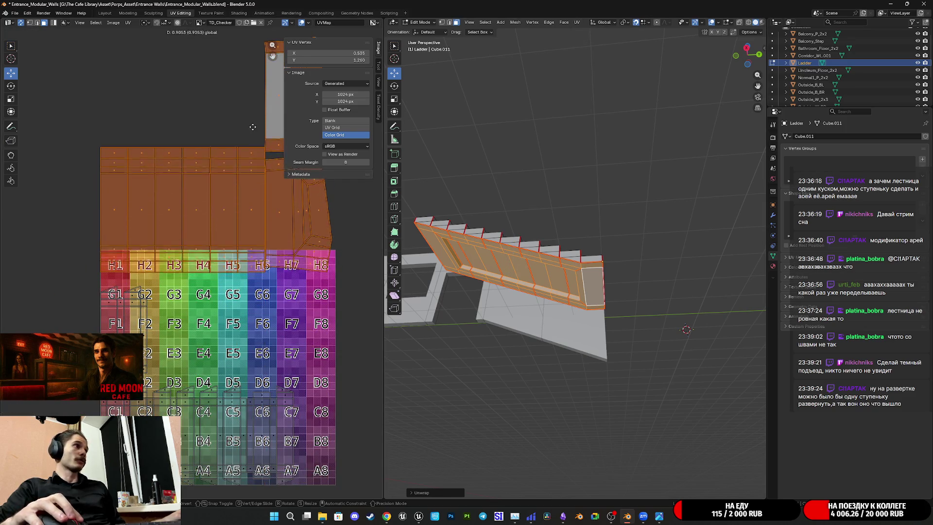
middle_click_drag(294, 244, 285, 251)
scroll(284, 252, "up", 3)
scroll(633, 291, "up", 3)
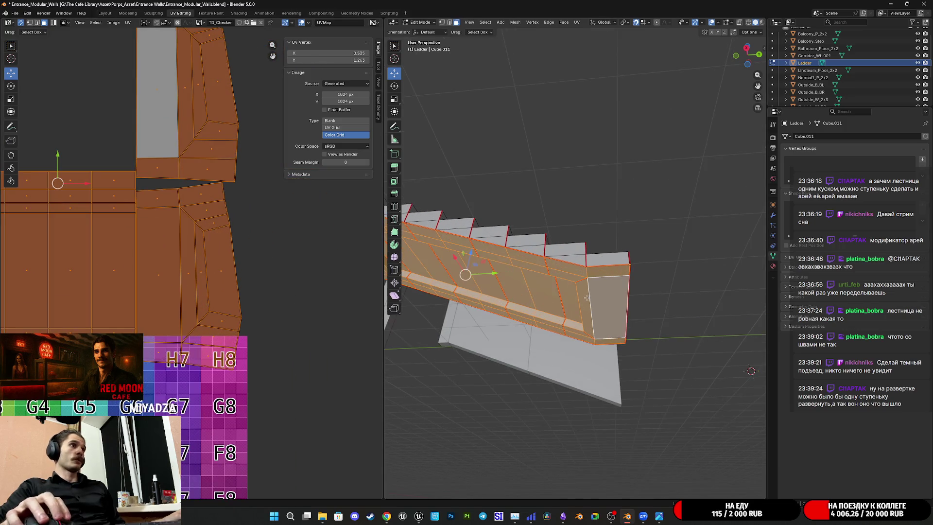
Zoom in close on the ladder and switch to edge selection
mouse_move(634, 290)
middle_mouse_down()
mouse_move(616, 260)
mouse_move(716, 313)
mouse_move(629, 299)
mouse_move(652, 216)
mouse_move(636, 300)
middle_mouse_up()
scroll(620, 267, "up", 4)
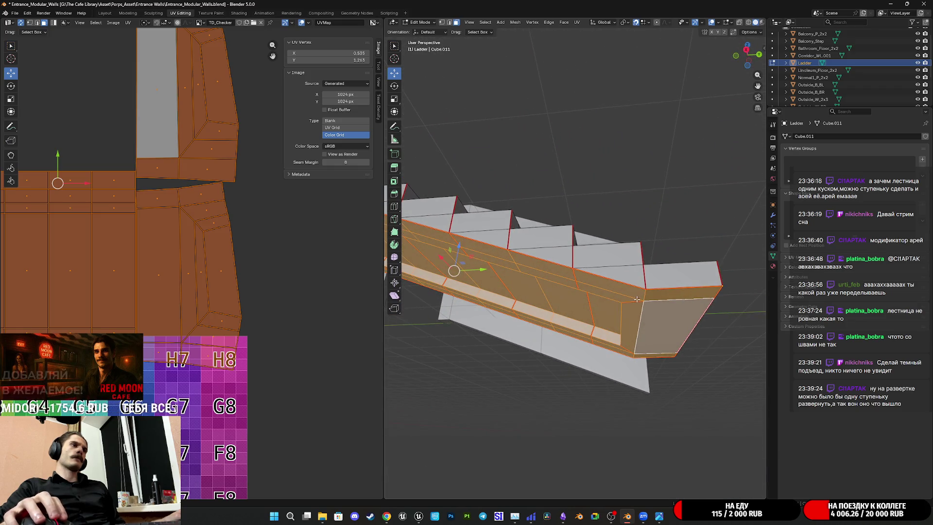
scroll(637, 299, "up", 3)
scroll(296, 293, "down", 1)
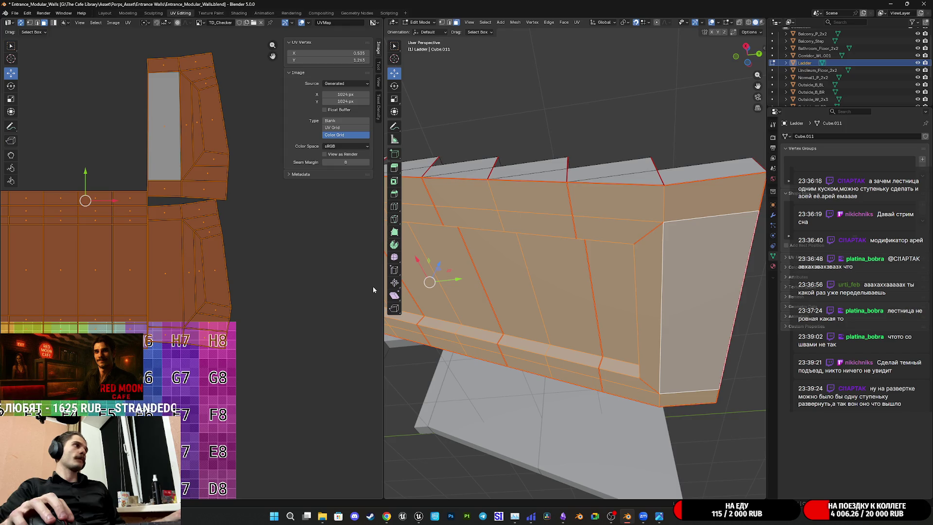
scroll(577, 261, "down", 1)
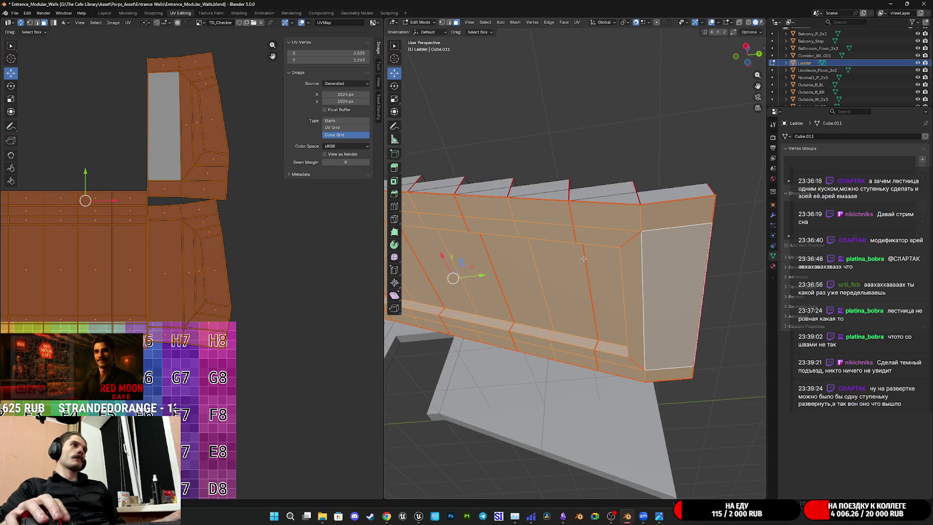
left_click(450, 23)
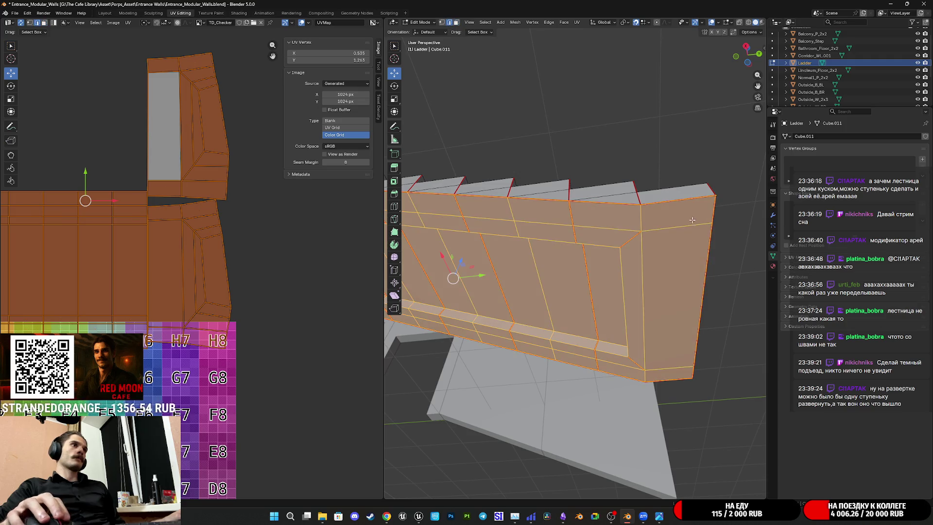
Mark the edge beside the ladder opening as a seam
left_click(650, 219)
left_click(652, 373)
middle_click_drag(527, 311, 442, 362)
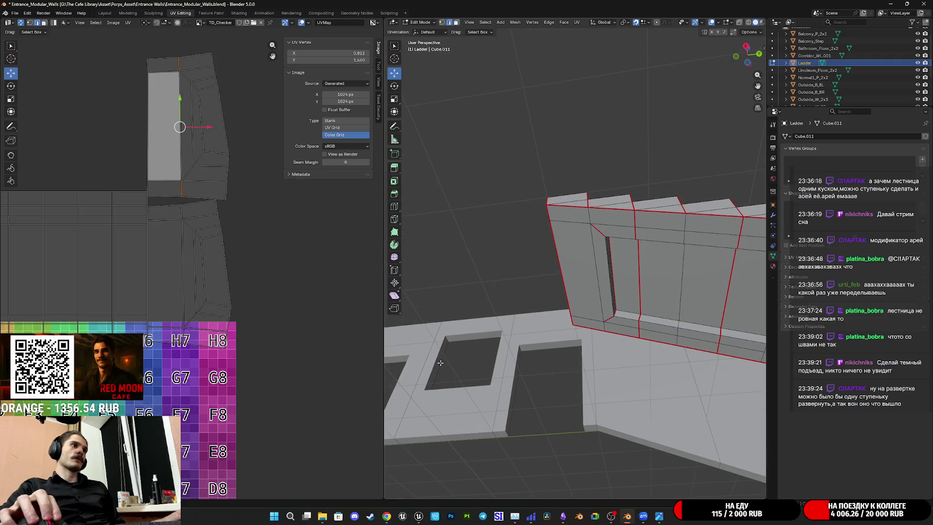
left_click(603, 327)
right_click(588, 214)
left_click(555, 340)
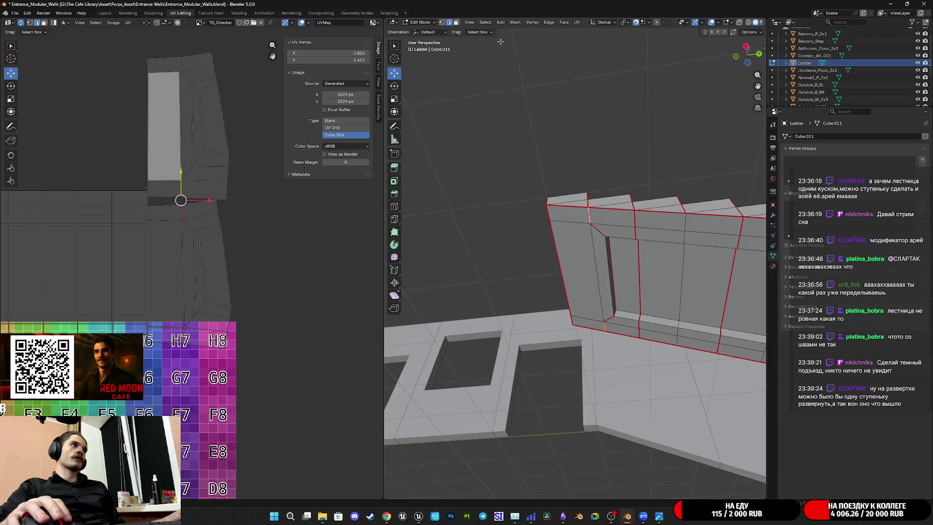
In face mode, select a ladder side face and extend to all linked side islands
key("3")
left_click(647, 279)
key("ctrl+l")
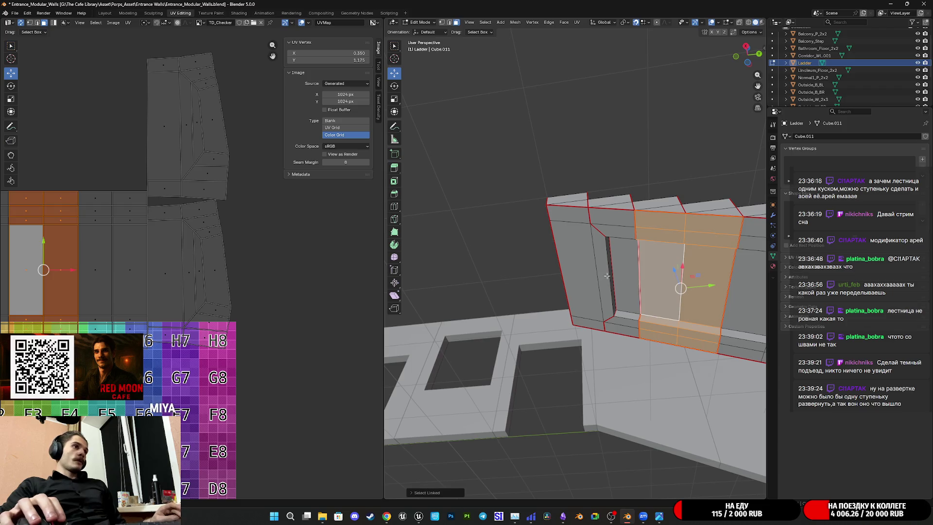
key("l")
key("l")
scroll(689, 301, "down", 2)
key("l")
key("l")
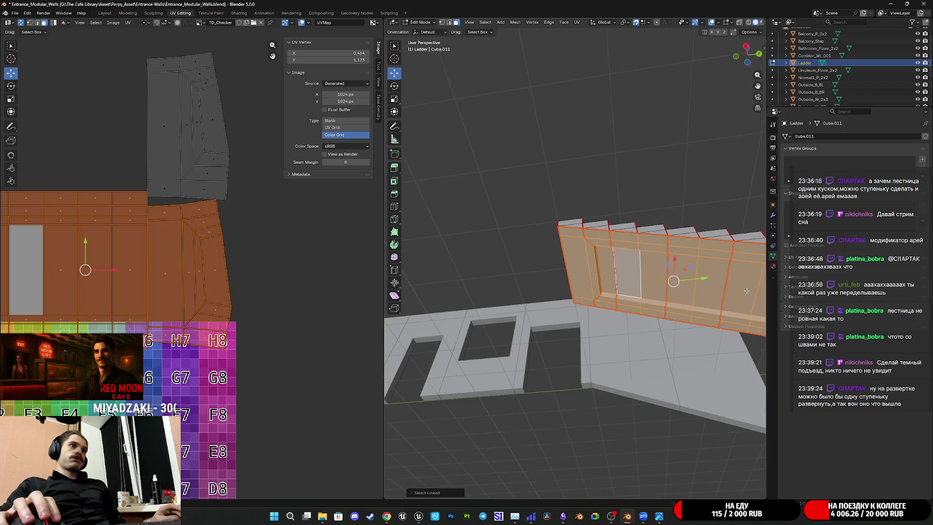
middle_click_drag(745, 298, 555, 292)
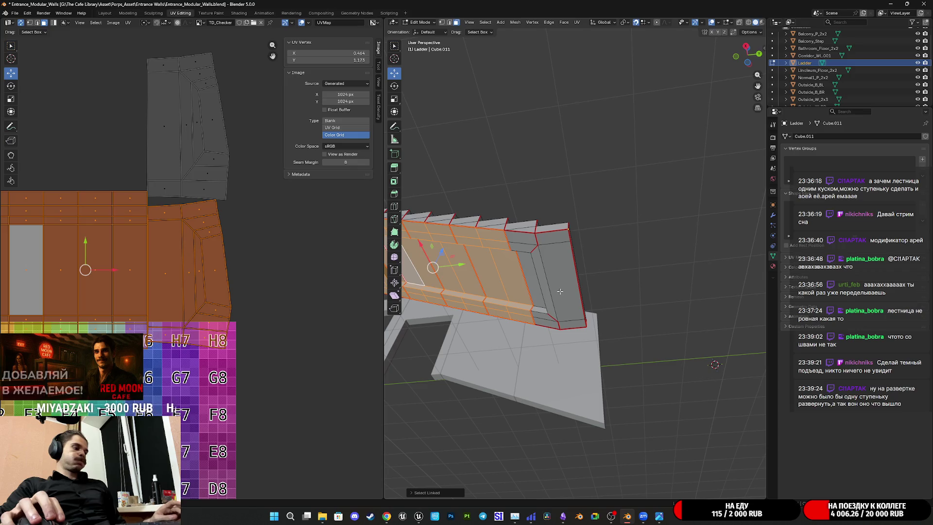
key("l")
key("l")
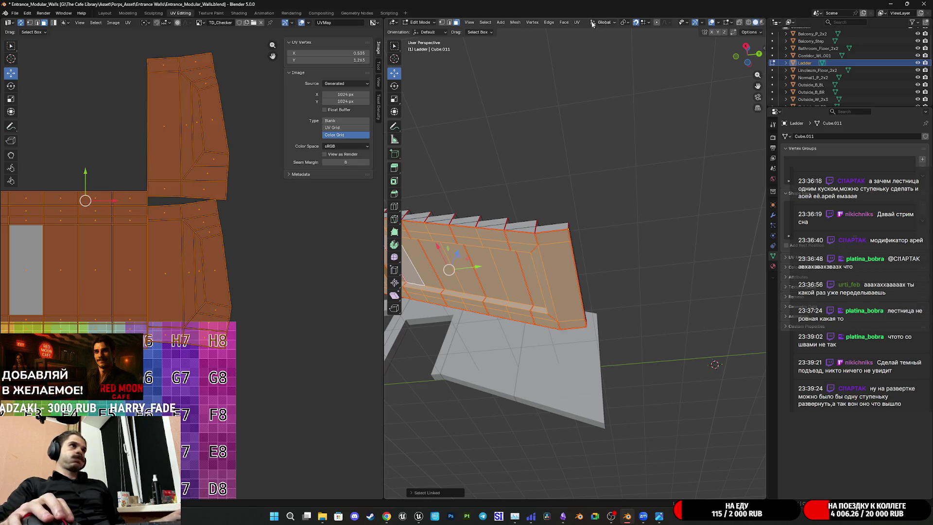
Unwrap the selected side faces and move the new island above the existing layout
left_click(577, 23)
left_click(601, 32)
scroll(225, 329, "down", 1)
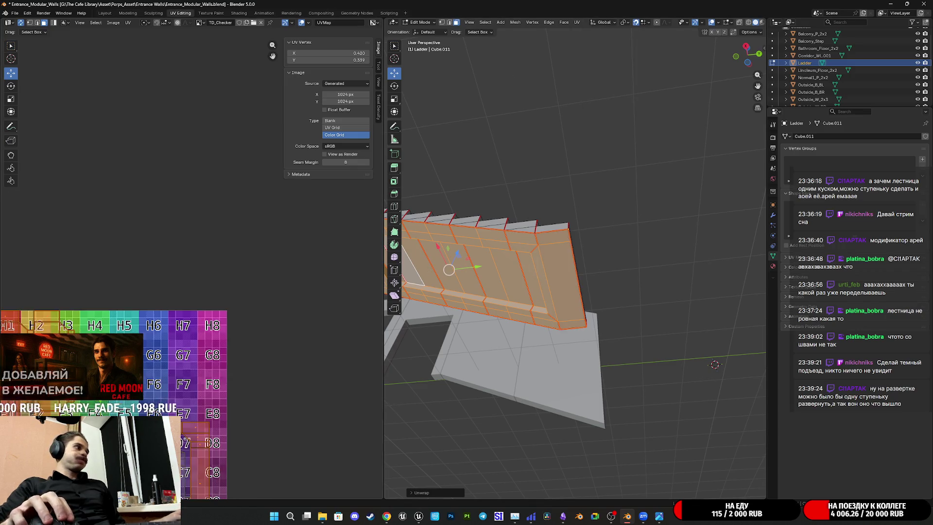
left_click_drag(199, 296, 190, 46)
key("KP_Decimal")
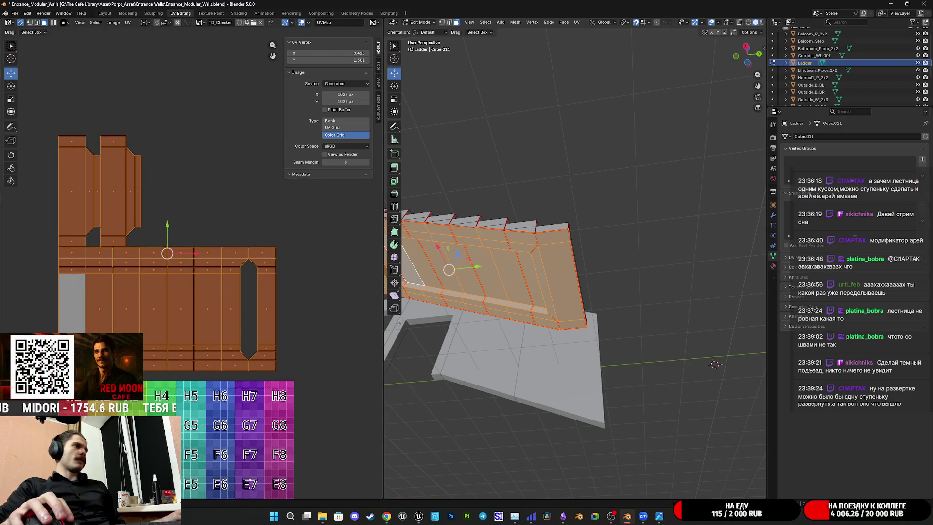
Orbit the model to inspect the stair steps and ladder underside against the UV layout
middle_click_drag(535, 320, 602, 329)
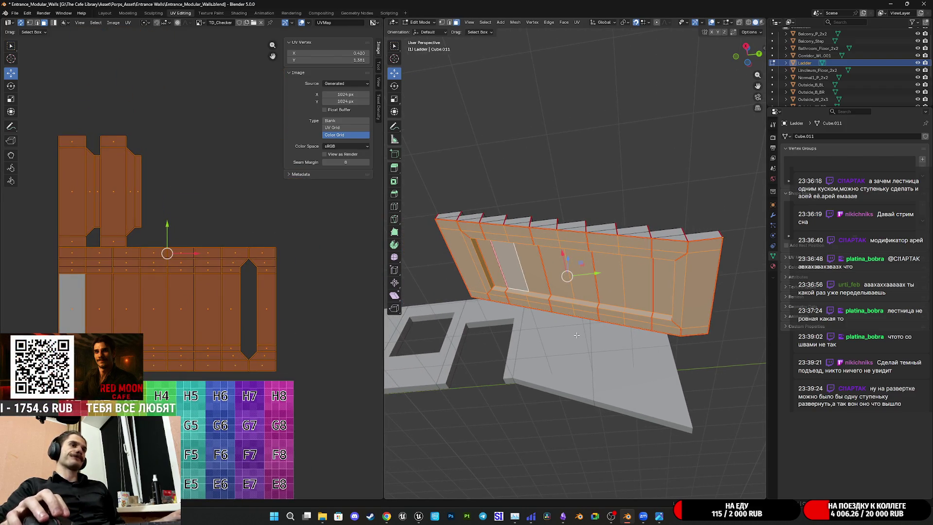
middle_click_drag(266, 319, 313, 316)
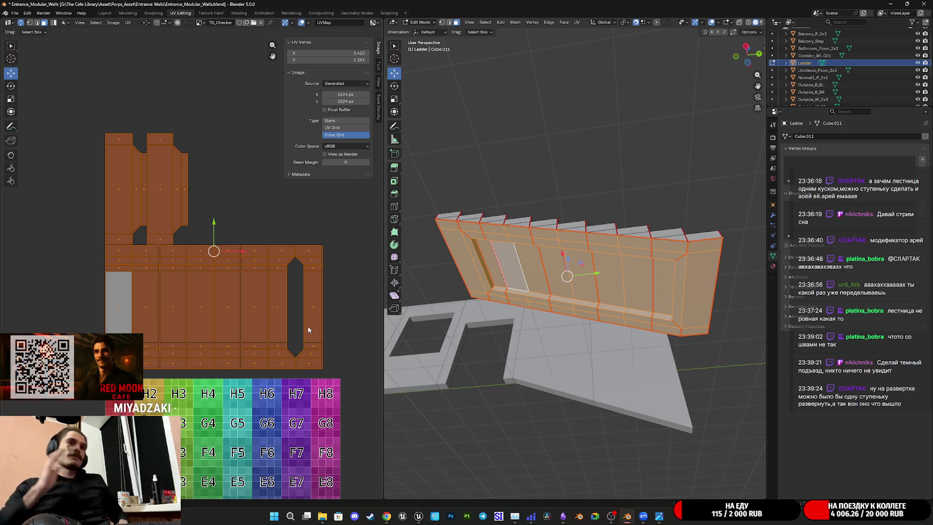
mouse_move(541, 354)
middle_mouse_down()
mouse_move(573, 373)
mouse_move(569, 388)
middle_mouse_up()
scroll(569, 389, "up", 5)
mouse_move(588, 419)
middle_mouse_down()
mouse_move(579, 332)
mouse_move(560, 303)
middle_mouse_up()
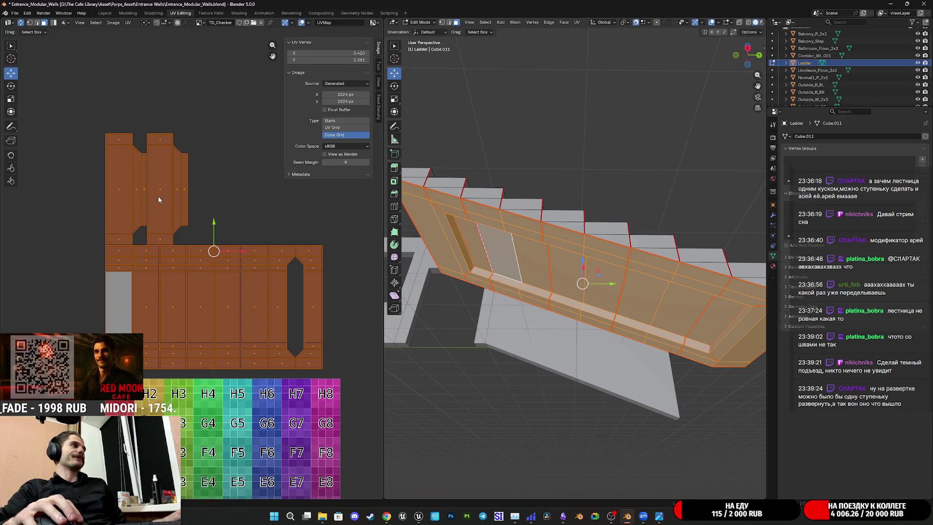
Select the middle end-cap UV strip and rotate it 180°
left_click(158, 197)
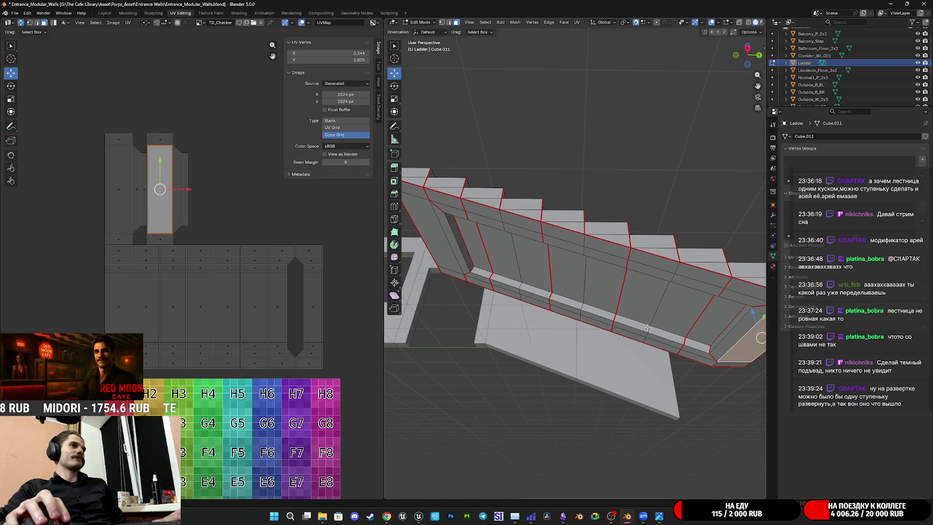
middle_click_drag(648, 328, 591, 305)
key("l")
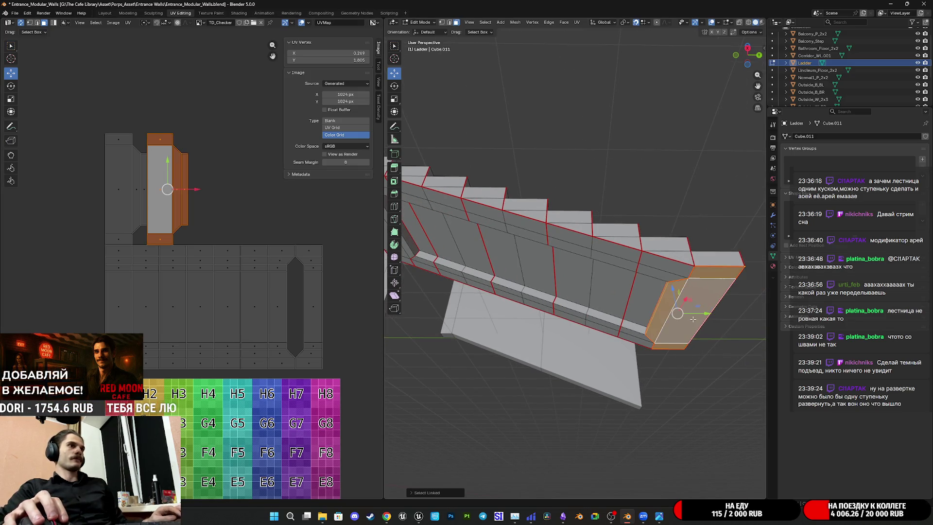
key("l")
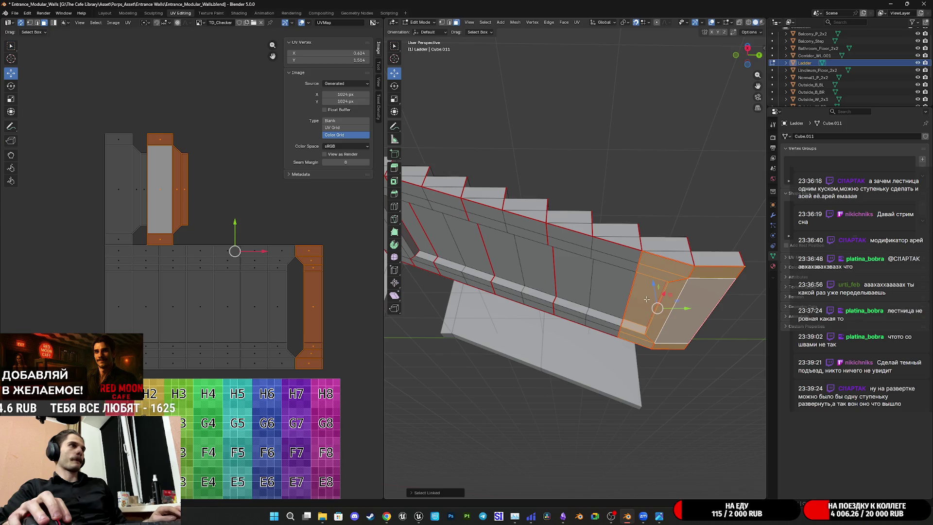
left_click(314, 306)
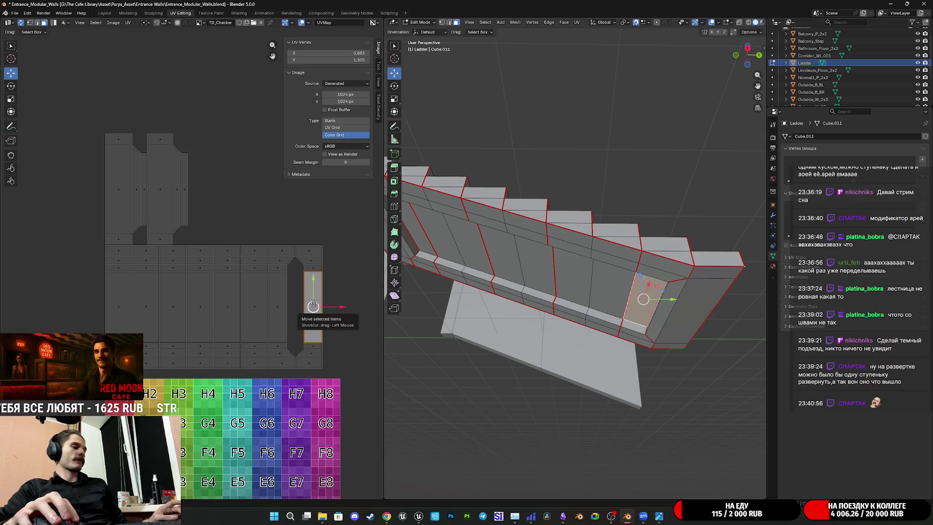
key("r")
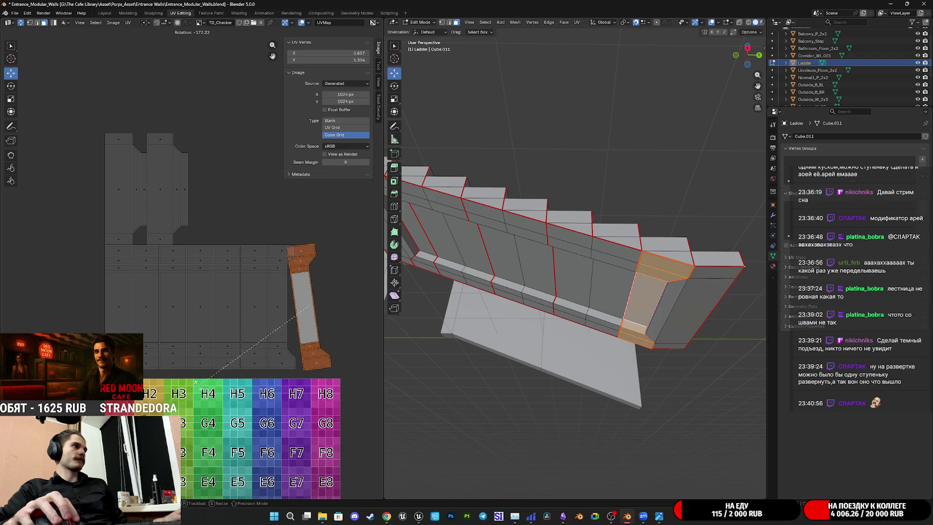
left_click(179, 374)
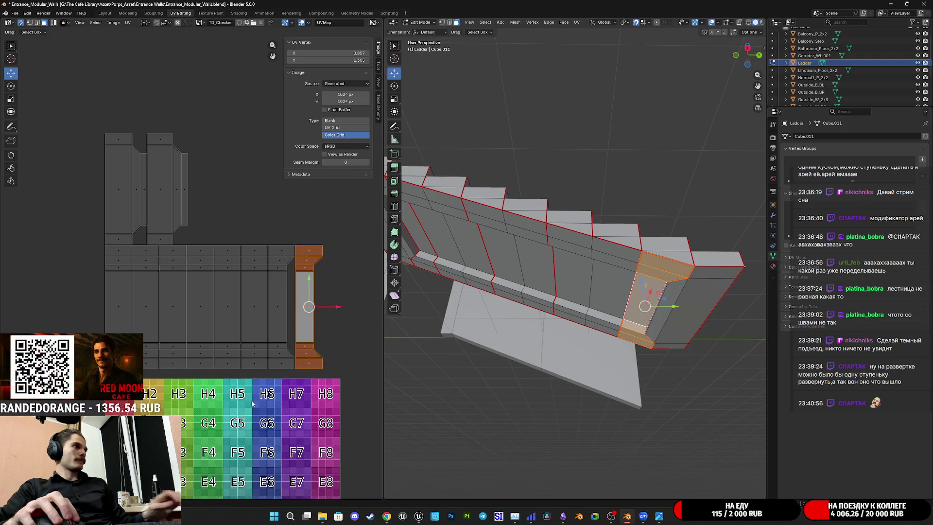
Move the rotated strip down to Y 1.000
scroll(330, 366, "down", 2)
scroll(218, 270, "up", 2)
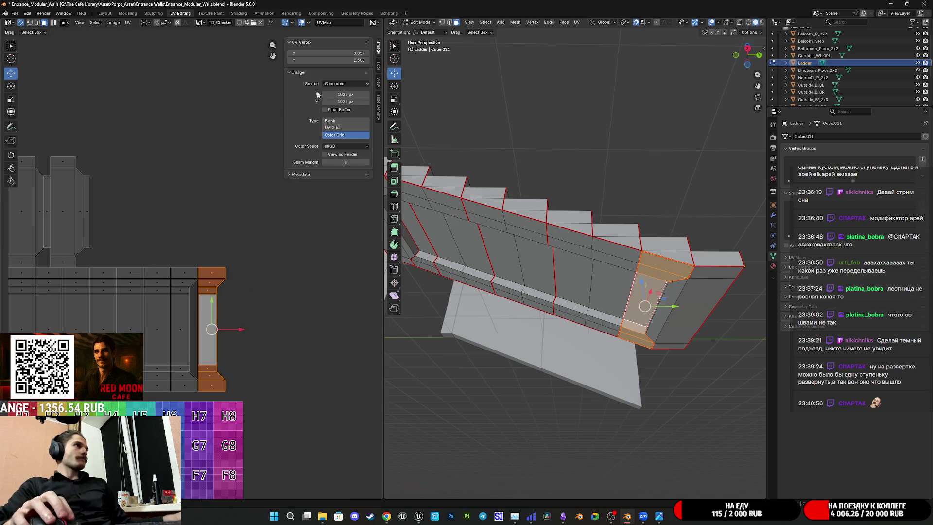
left_click_drag(212, 329, 211, 401)
key("Return")
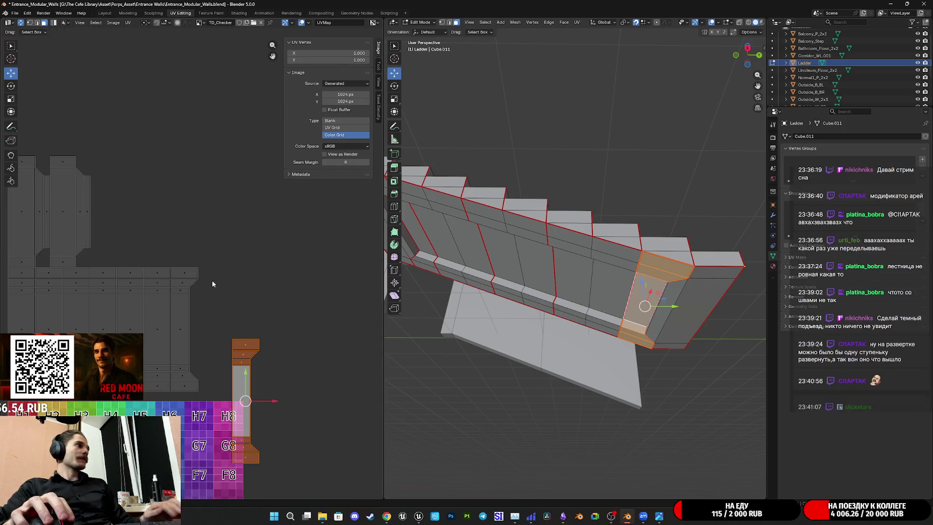
Select another linked strip and set its UV Vertex X to 1.000
left_click(190, 276)
key("l")
double_click(331, 60)
type("1")
key("Return")
double_click(347, 54)
type("1")
key("Return")
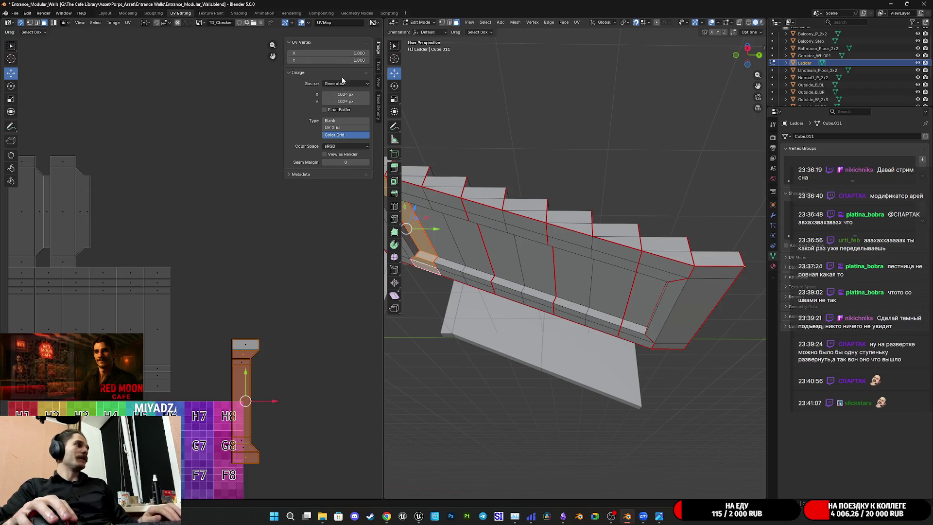
Box-select the stacked strips and raise them about one tile
middle_click_drag(305, 355, 282, 325)
left_click_drag(247, 396, 188, 223)
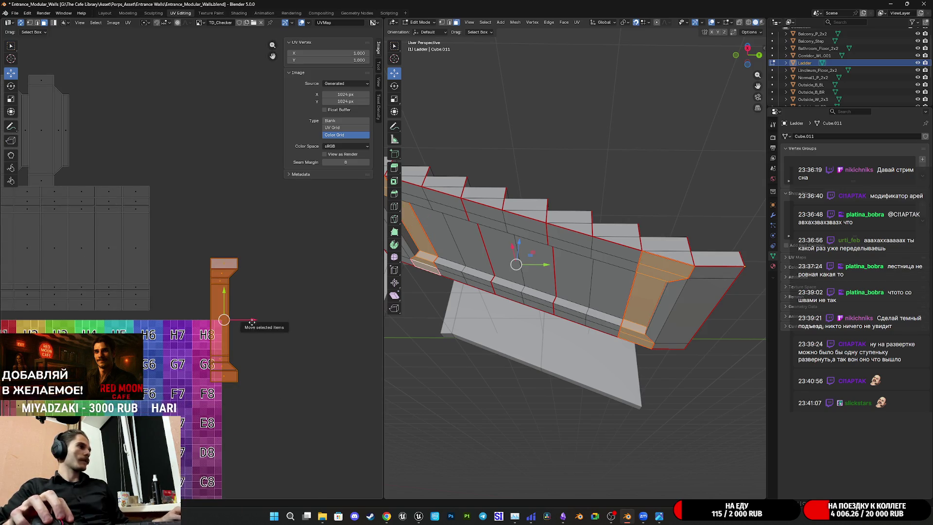
key("g")
left_click(246, 99)
Select a side-island face and the next whole linked strip
middle_click_drag(147, 252, 239, 287)
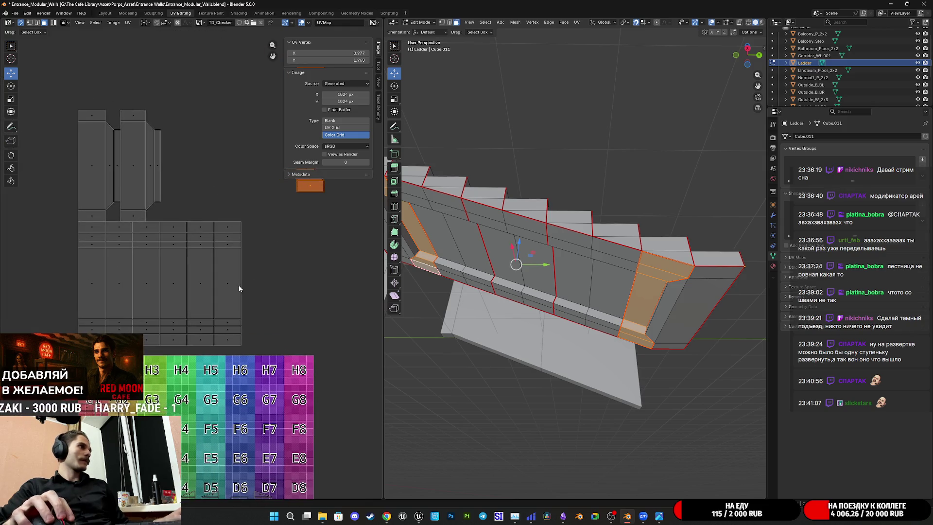
left_click(235, 287)
left_click(610, 292)
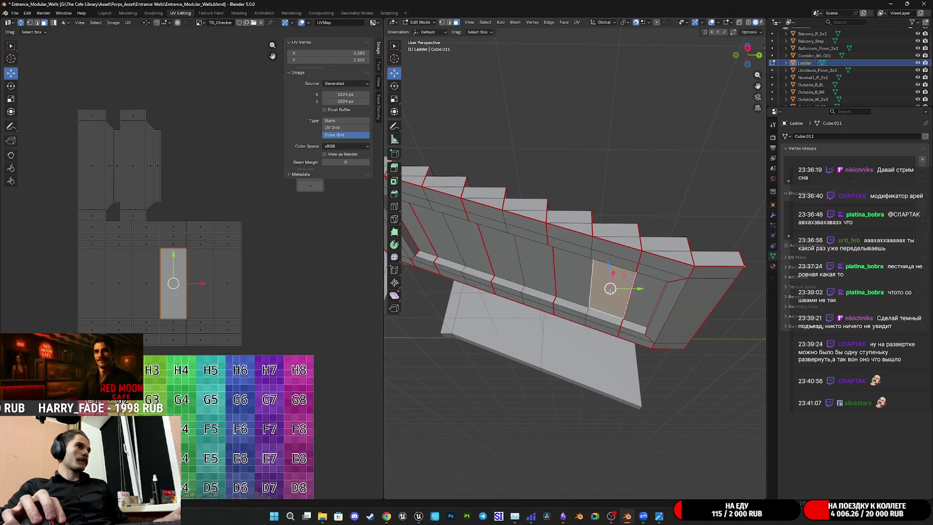
key("ctrl+l")
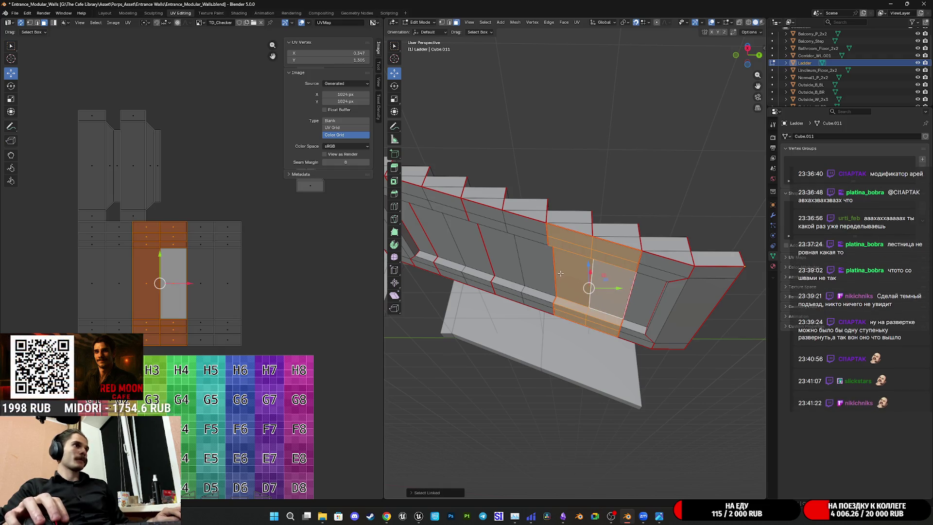
Select the linked ladder-side strip and move that island to the right
middle_click_drag(562, 275, 560, 274)
scroll(560, 274, "down", 2)
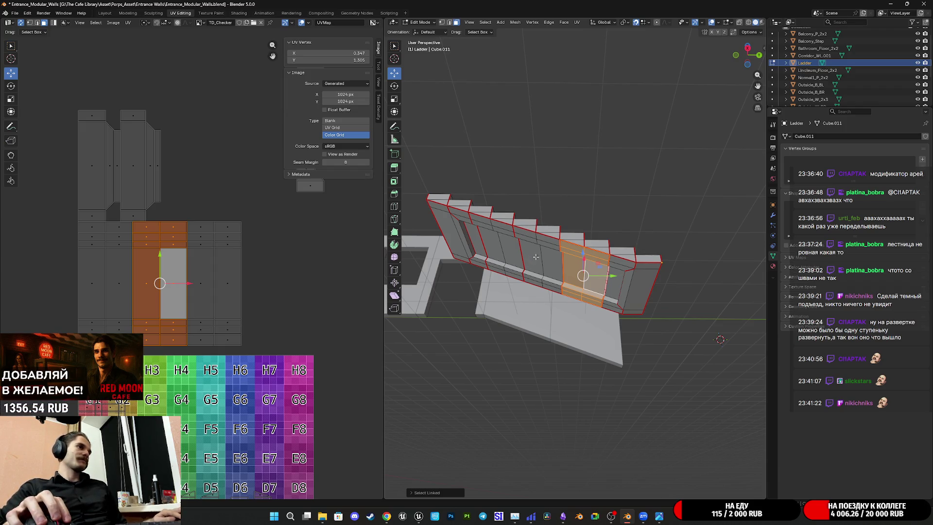
key("l")
key("l")
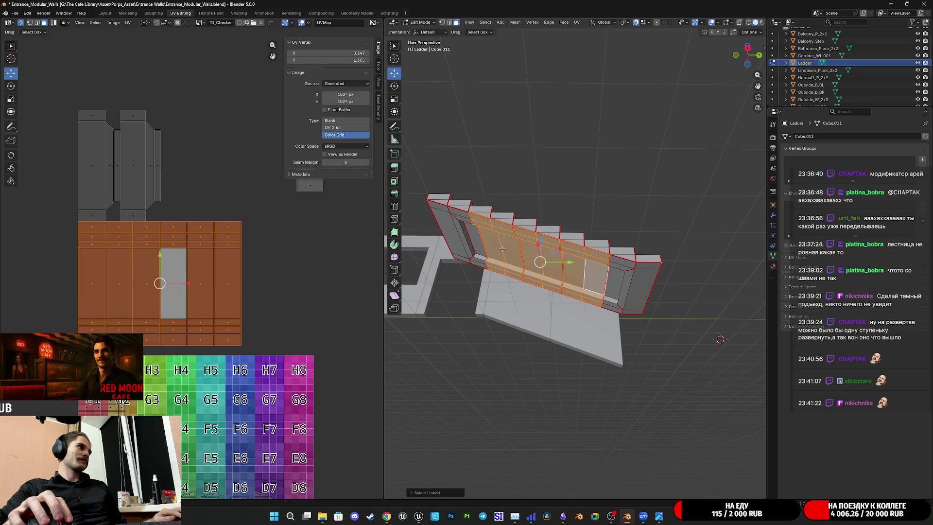
middle_click_drag(302, 293, 285, 266)
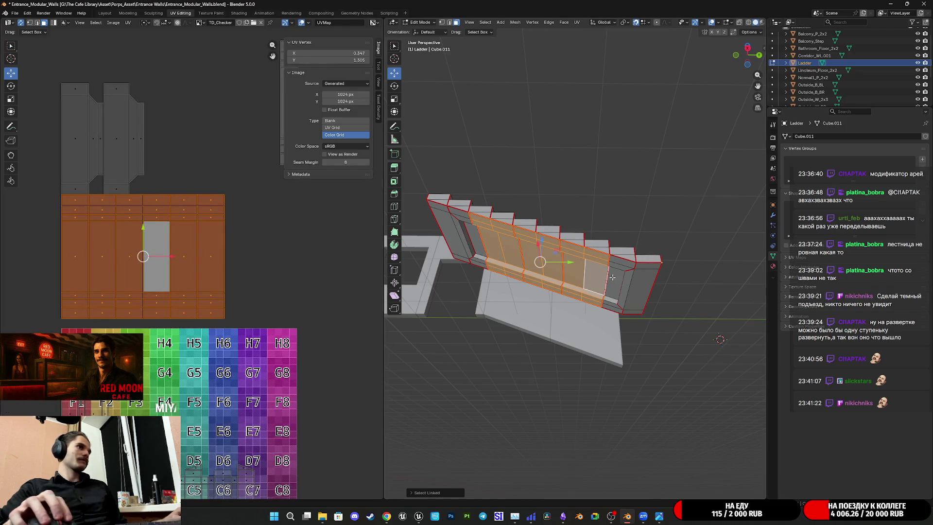
left_click(574, 271)
key("ctrl+l")
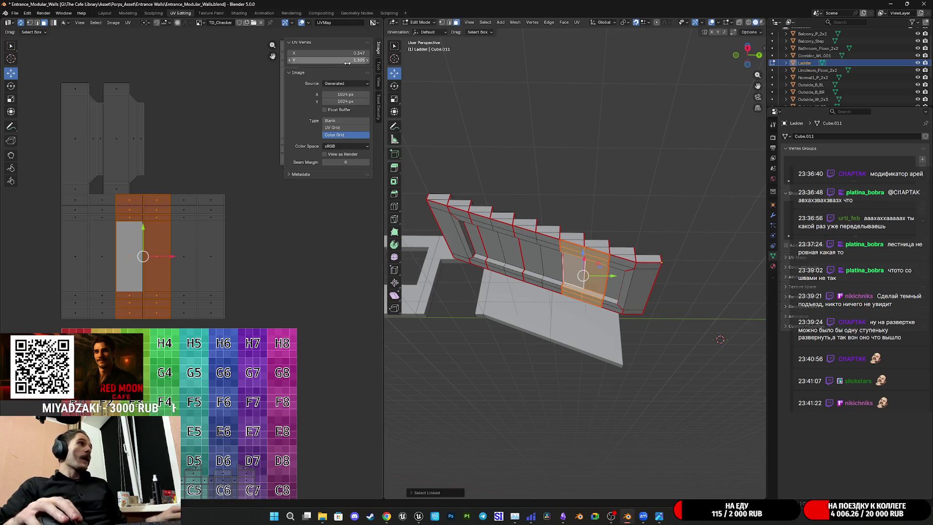
mouse_move(176, 258)
left_mouse_down()
mouse_move(306, 257)
mouse_move(286, 258)
left_mouse_up()
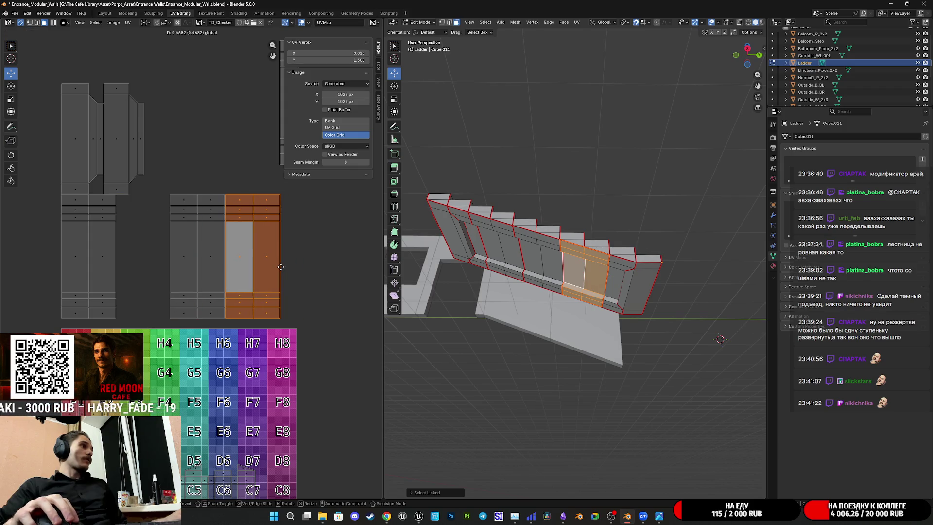
Select the left island and nudge it horizontally along X
left_click(212, 264)
key("ctrl+l")
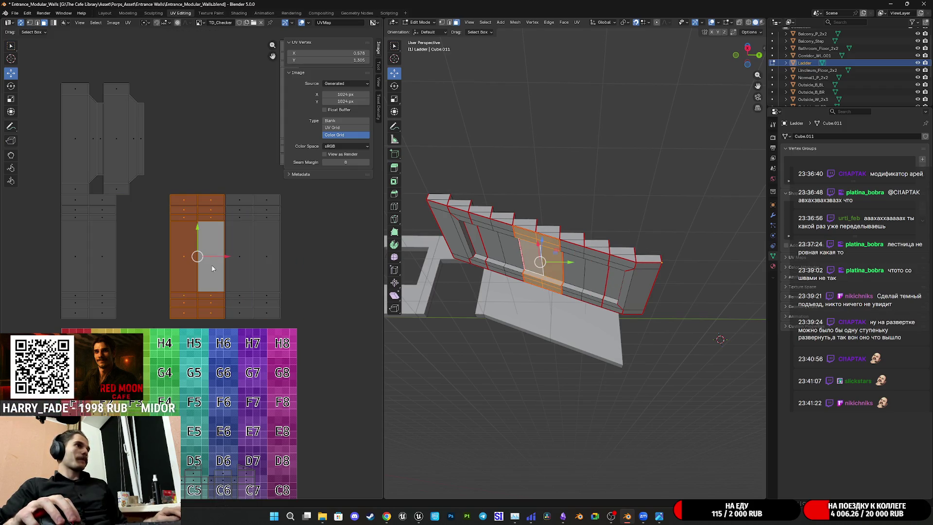
scroll(212, 268, "up", 7)
left_click_drag(82, 255, 246, 250)
scroll(249, 276, "up", 4)
key("g")
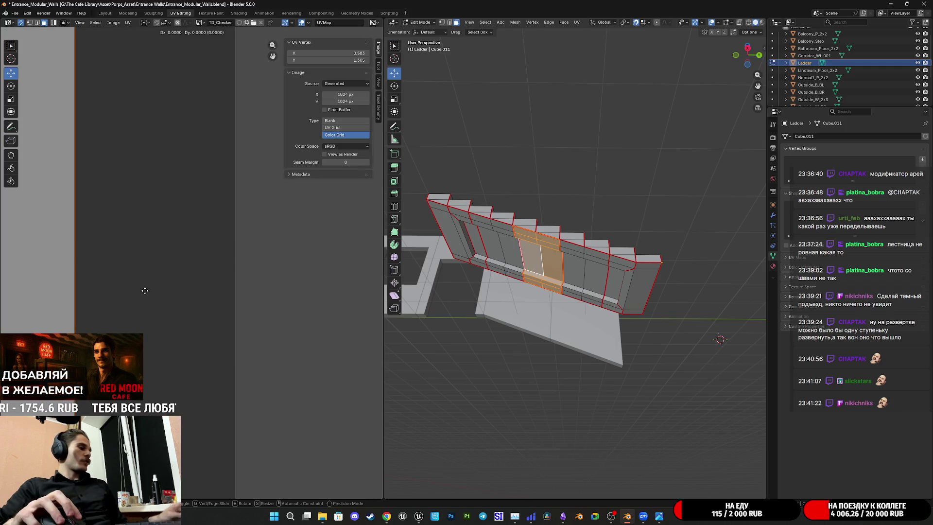
key("x")
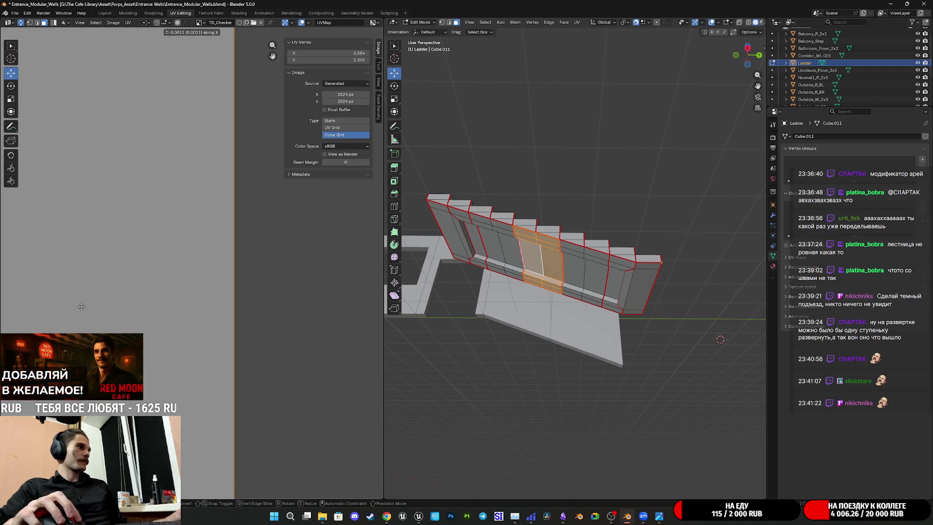
left_click(82, 307)
Move the left island right along X, then nudge it slightly back left
scroll(135, 290, "down", 6)
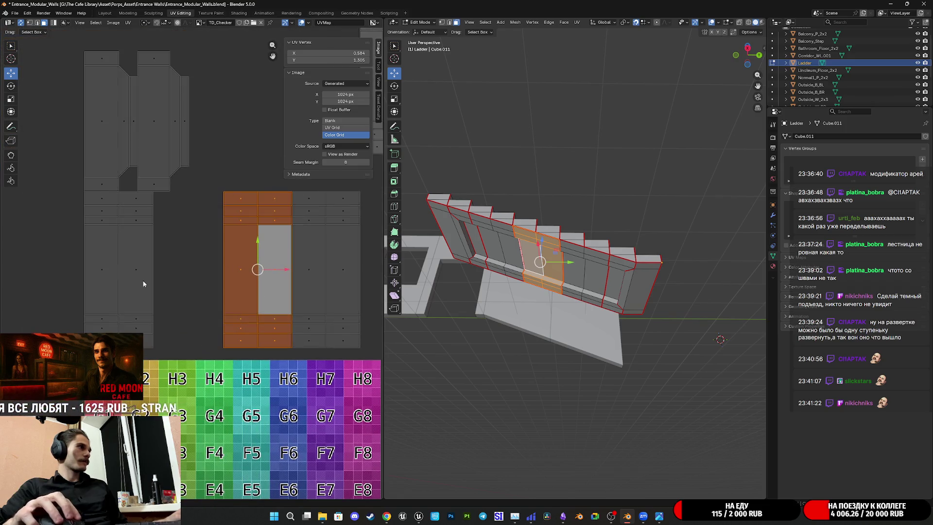
left_click(139, 279)
key("l")
left_click_drag(145, 274, 287, 287)
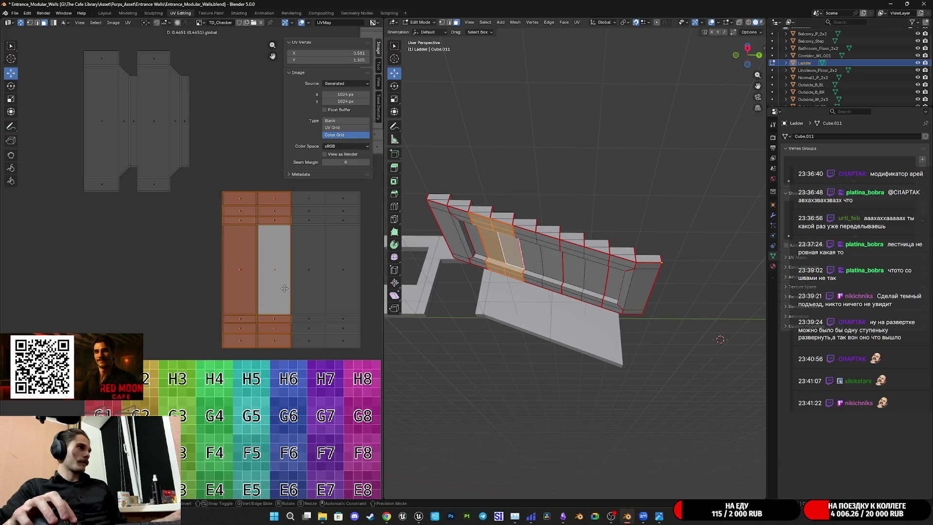
left_click(286, 287)
mouse_move(282, 344)
middle_mouse_down()
mouse_move(229, 101)
mouse_move(211, 329)
middle_mouse_up()
scroll(192, 262, "up", 8)
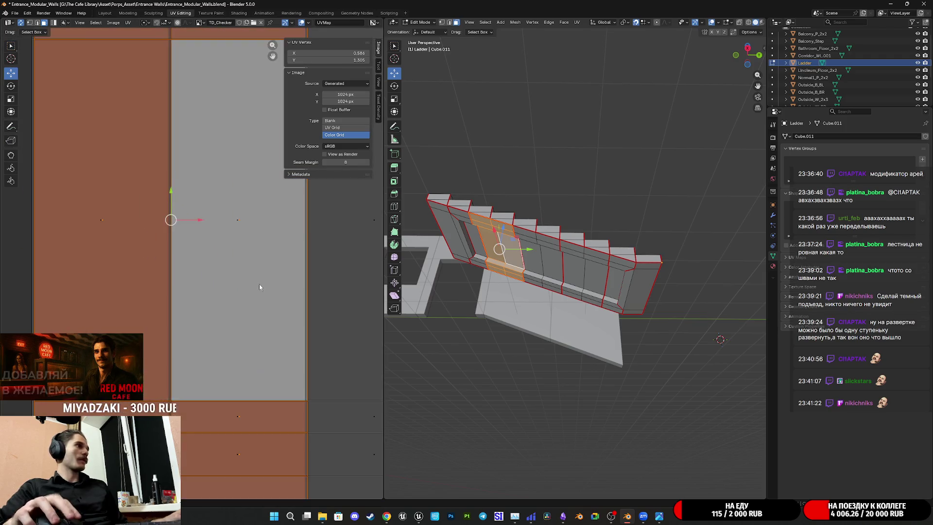
left_click_drag(131, 260, 124, 260)
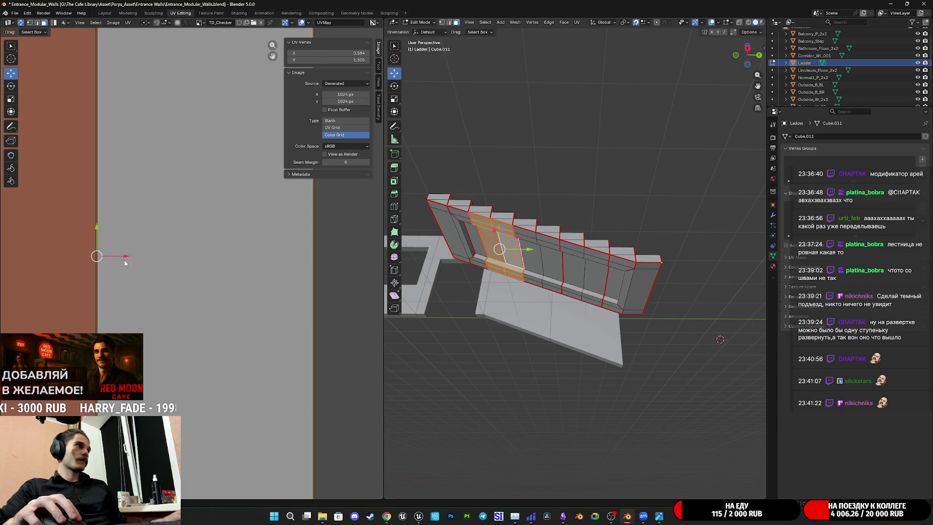
scroll(128, 264, "down", 5)
scroll(197, 275, "up", 2)
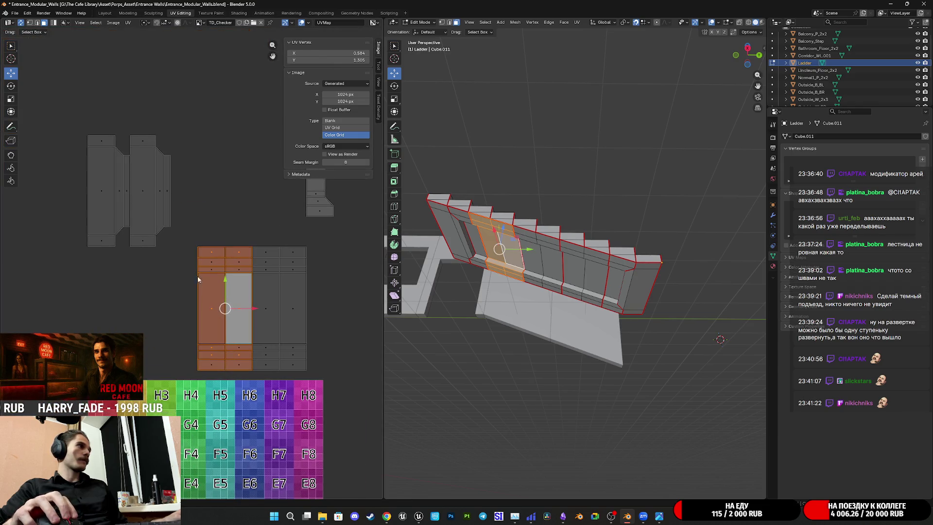
Select the left narrow end island and set its UV position to 1.000
left_click(147, 243)
key("ctrl+l")
middle_click_drag(250, 261, 188, 229)
left_click(336, 60)
type("1")
key("Return")
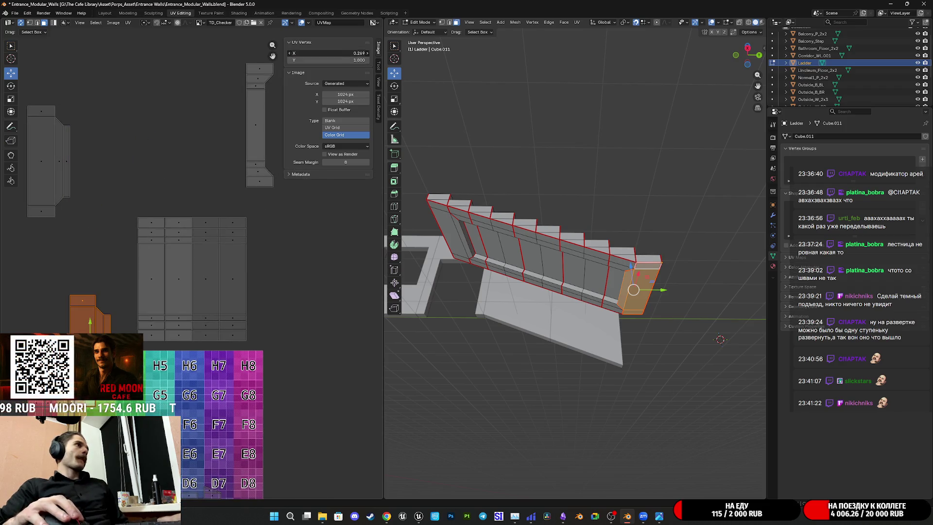
key("Return")
Set the other narrow end island's UV Vertex X and Y to 1.000
left_click(53, 173)
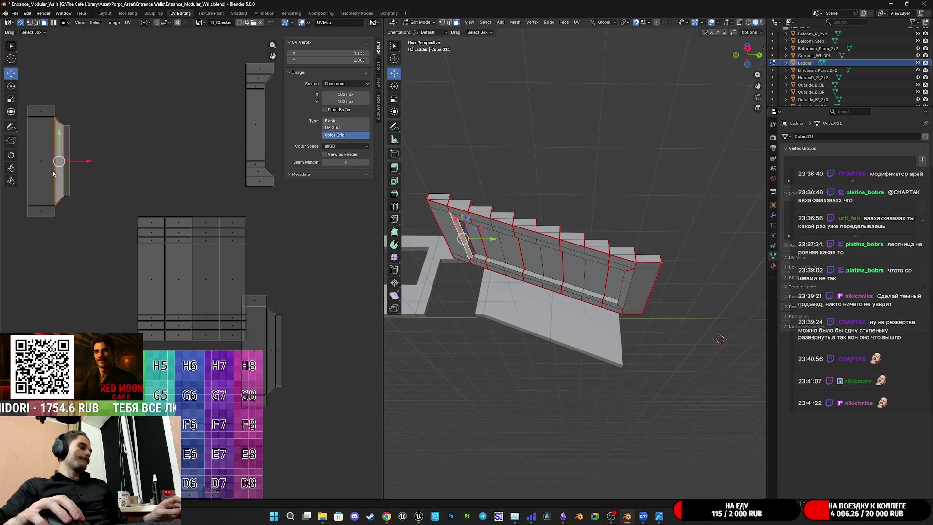
key("ctrl+l")
left_click(346, 59)
type("1")
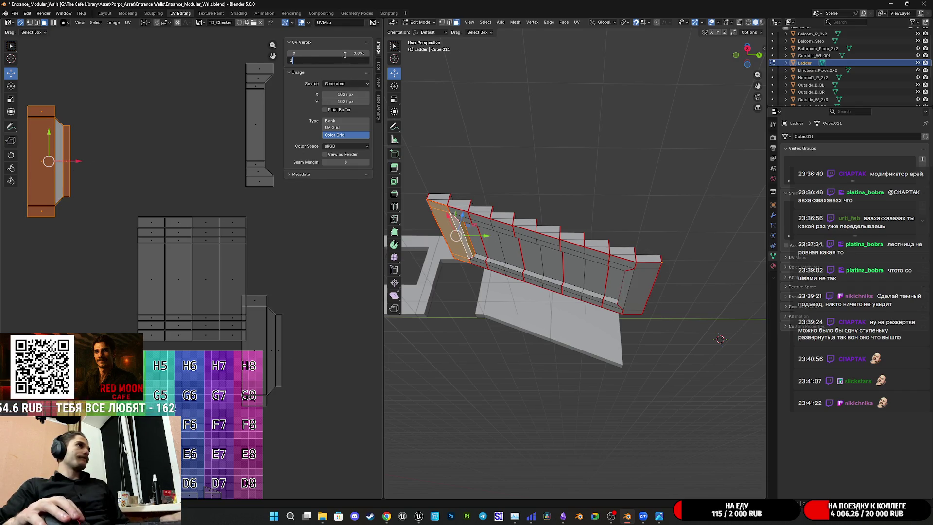
key("Return")
left_click(343, 53)
type("1")
key("Return")
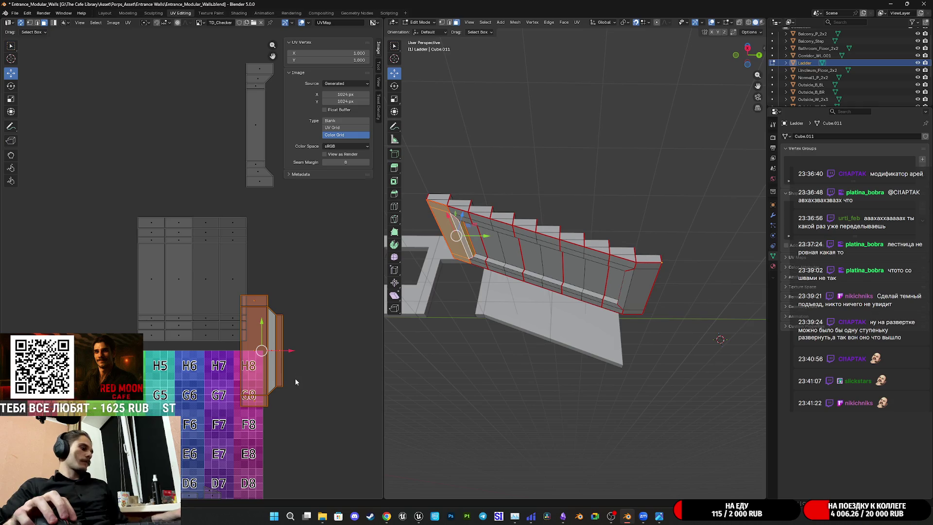
Box-select the end island stacked at 1,1 and move it right to X 1.544
left_click_drag(299, 407, 232, 374)
middle_click_drag(312, 443, 245, 379)
mouse_move(224, 290)
left_mouse_down()
mouse_move(377, 292)
mouse_move(350, 307)
left_mouse_up()
Select the whole large front island and set its vertical position to 1.000
left_click(174, 270)
mouse_move(214, 302)
left_mouse_down("shift")
mouse_move(151, 221)
mouse_move(58, 140)
left_mouse_up("shift")
double_click(329, 59)
type("1")
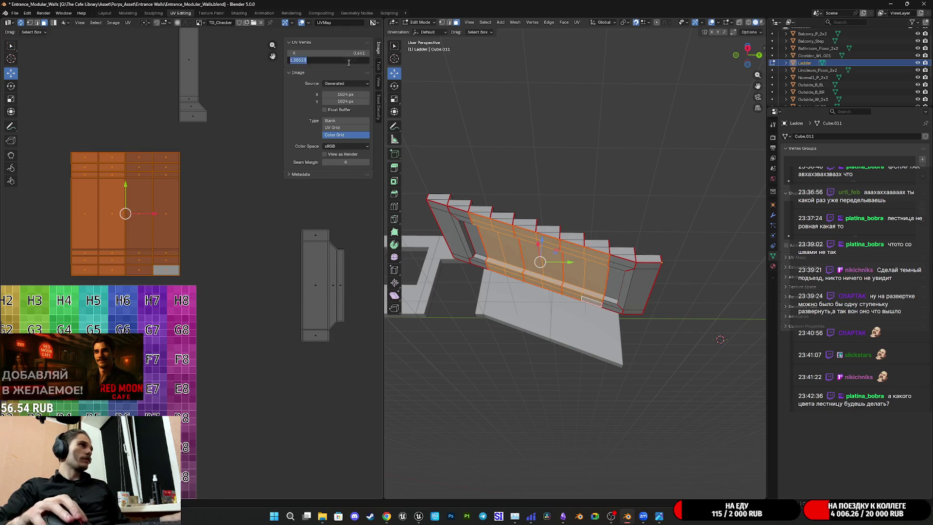
key("Return")
key("Return")
Slide the small island left along X beside the front island, then open IMG_0947.JPG
left_click(326, 299)
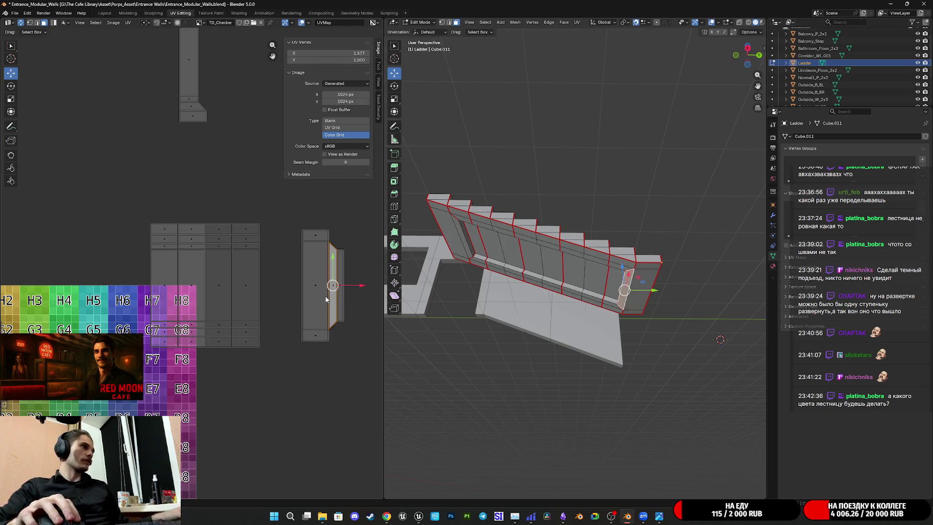
left_click_drag(365, 358, 292, 199)
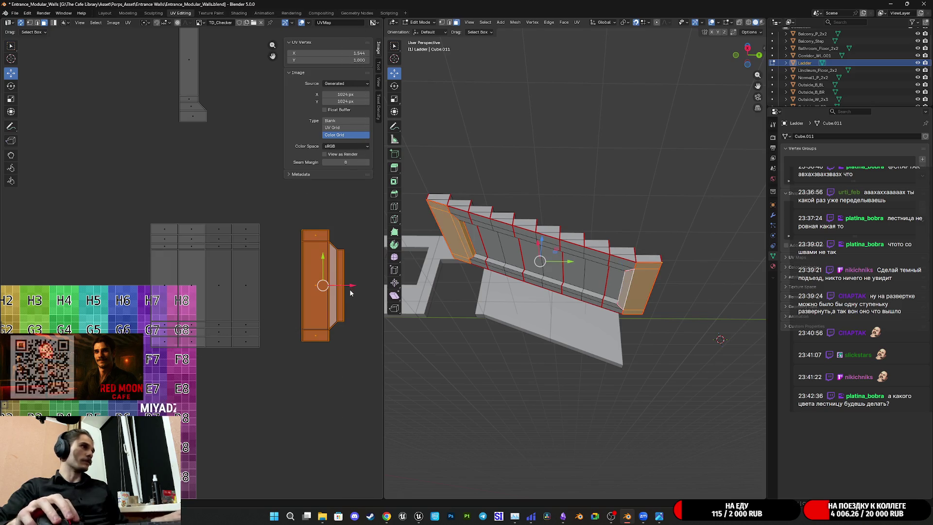
key("g")
key("x")
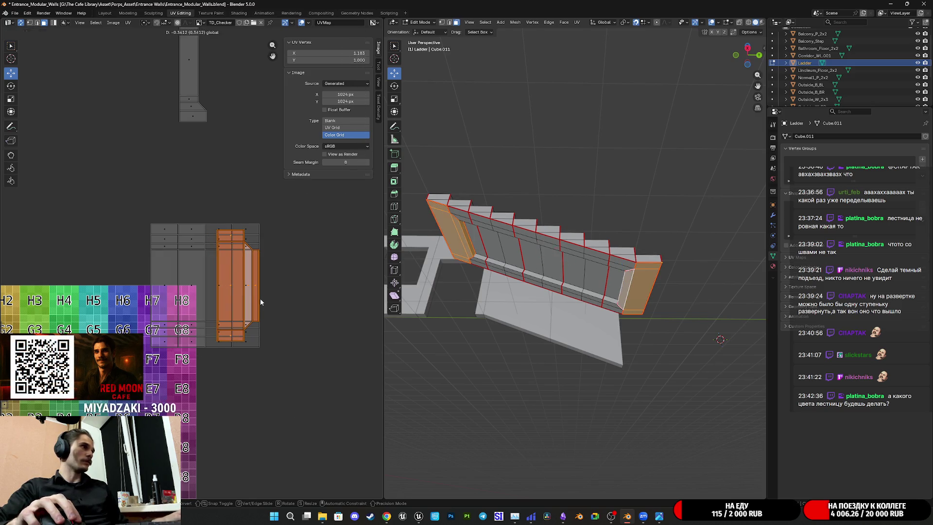
left_click(260, 299)
scroll(260, 299, "up", 4)
scroll(254, 296, "down", 2)
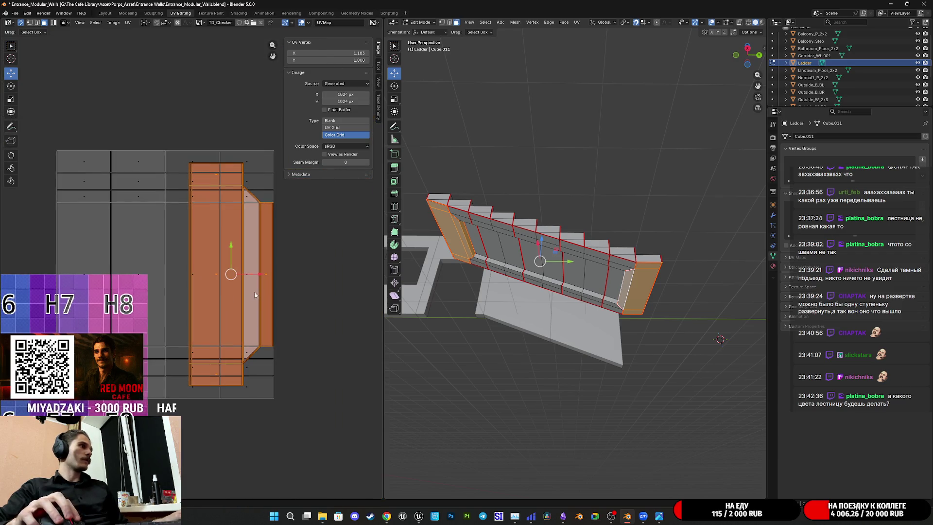
mouse_move(258, 277)
left_mouse_down()
mouse_move(225, 275)
mouse_move(234, 275)
left_mouse_up()
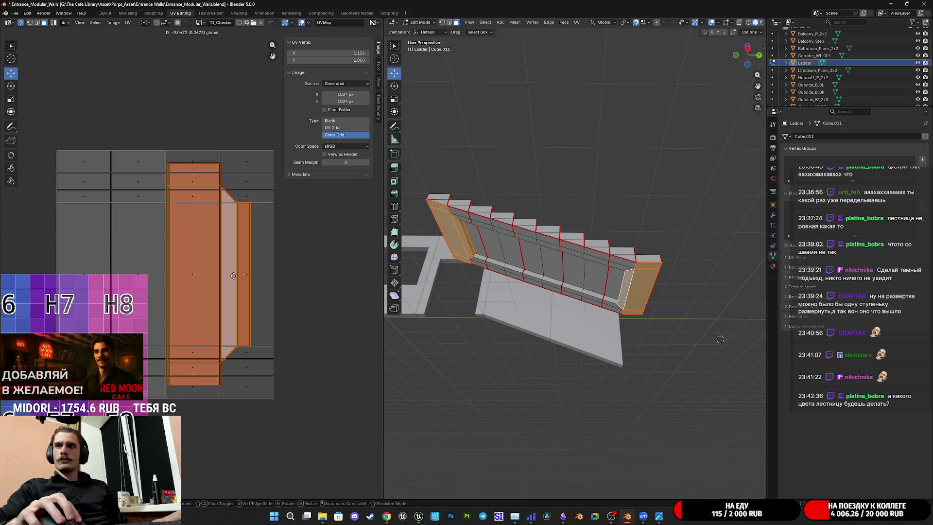
left_click_drag(234, 275, 235, 278)
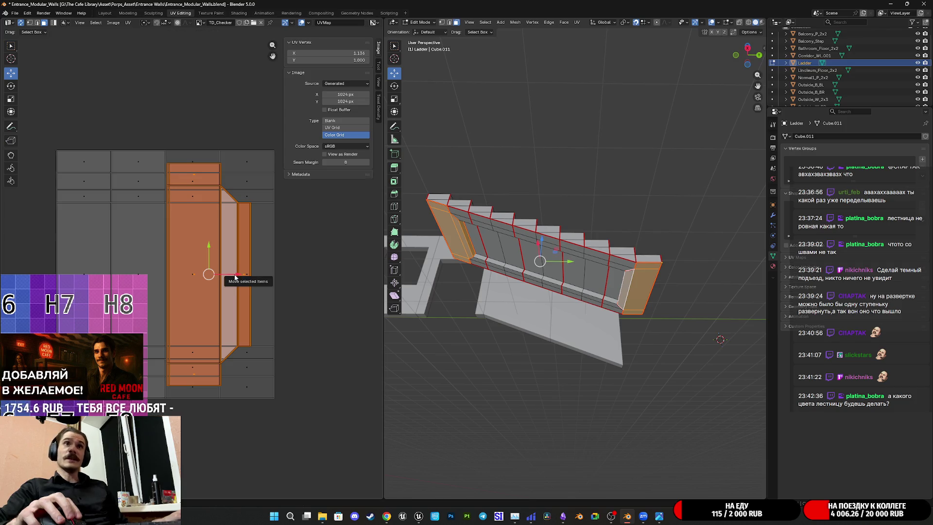
mouse_move(235, 277)
middle_mouse_down()
mouse_move(244, 258)
mouse_move(317, 287)
middle_mouse_up()
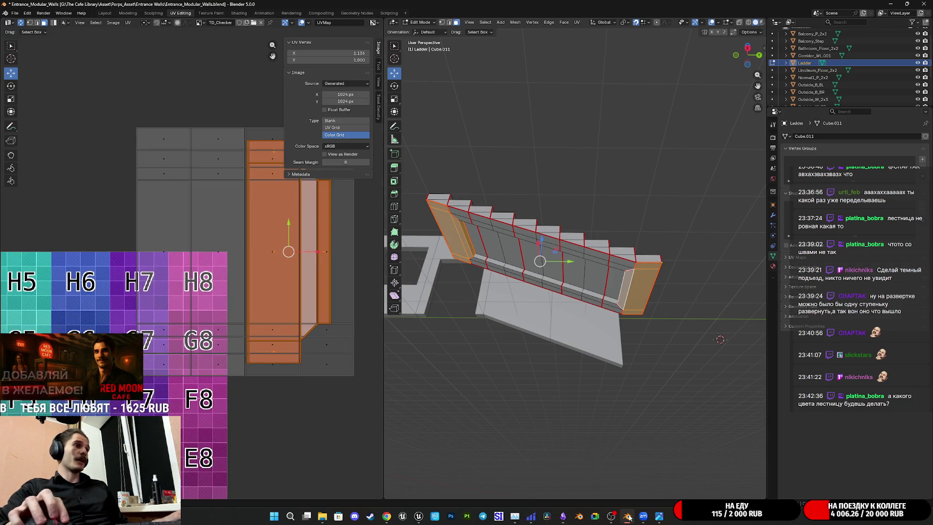
left_click(665, 518)
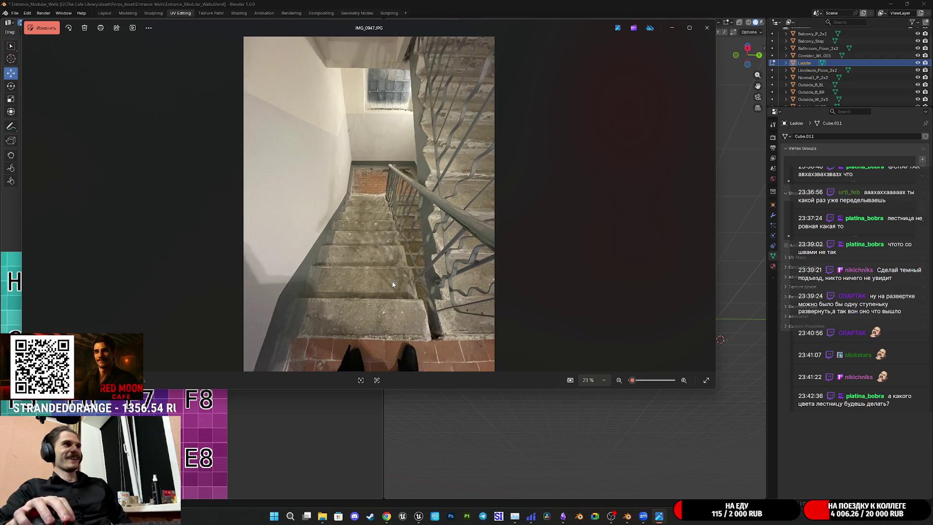
Zoom in on the concrete stair treads in the photo, then minimize the viewer
scroll(393, 284, "up", 5)
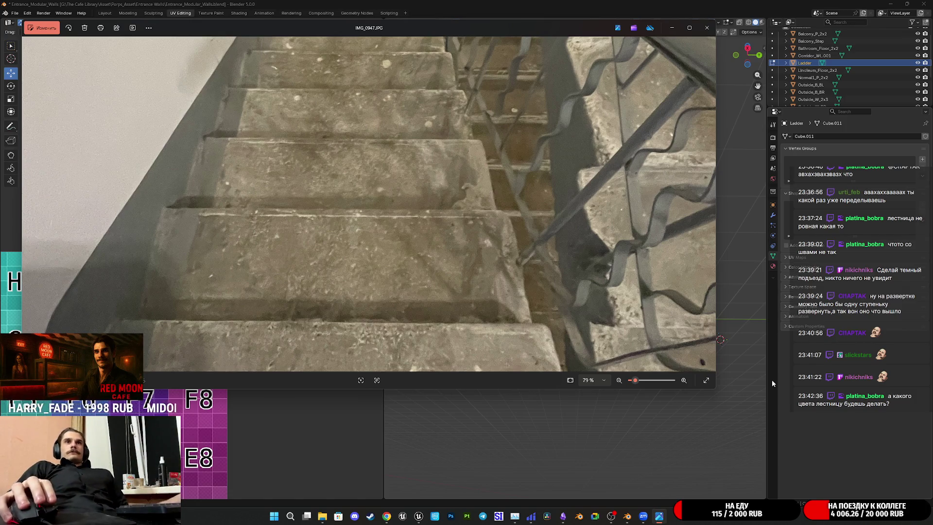
left_click(671, 28)
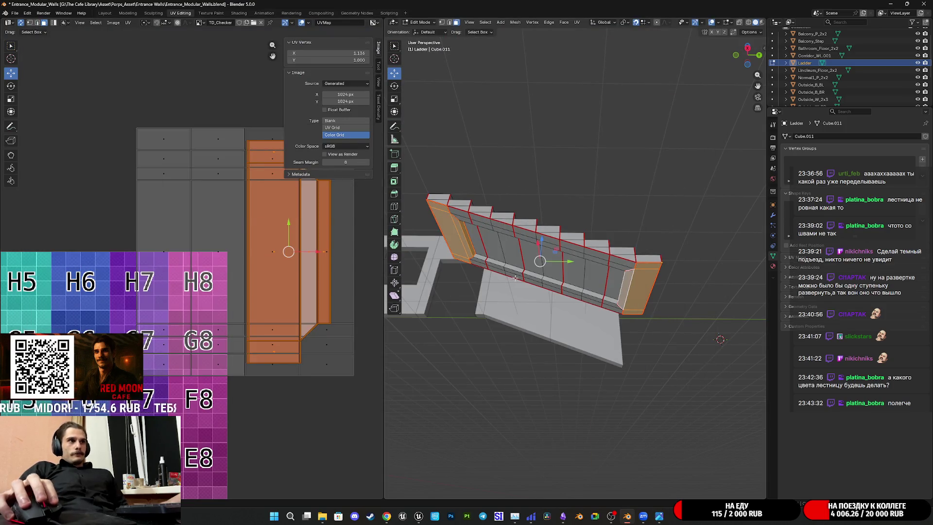
Select the whole ladder front UV island and scale it slightly smaller
scroll(268, 333, "down", 3)
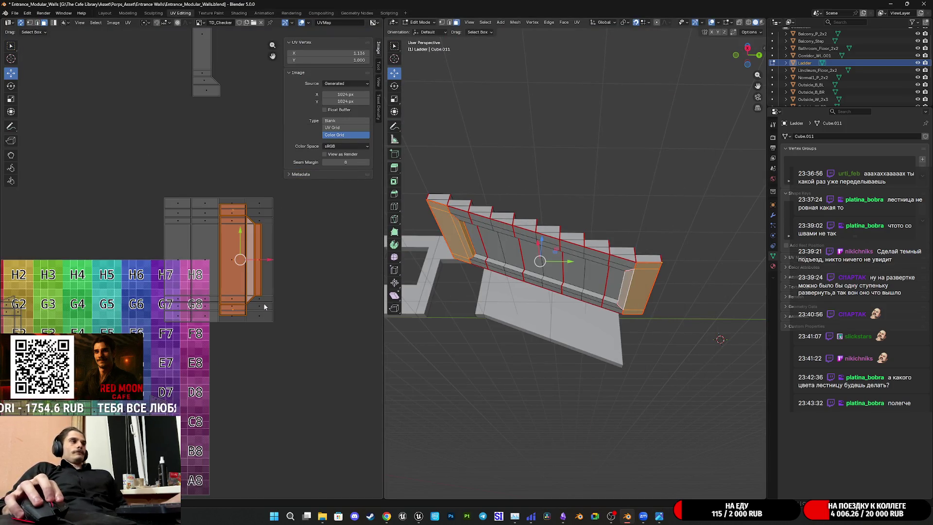
middle_click_drag(263, 302, 246, 318)
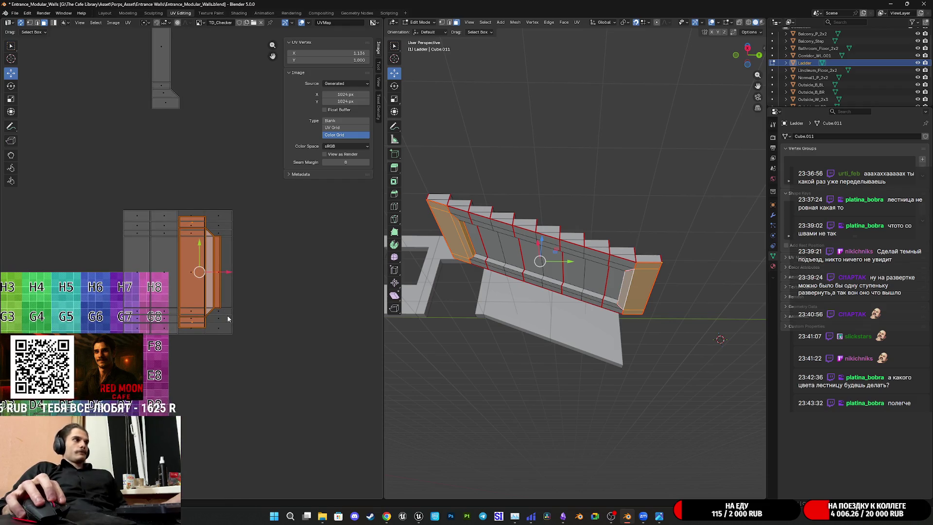
left_click(223, 325)
left_click(575, 270)
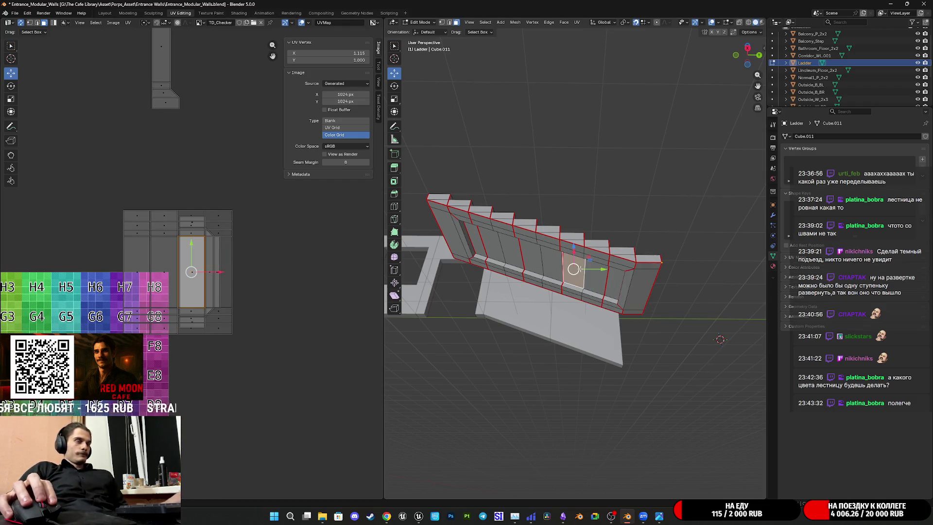
key("ctrl+l")
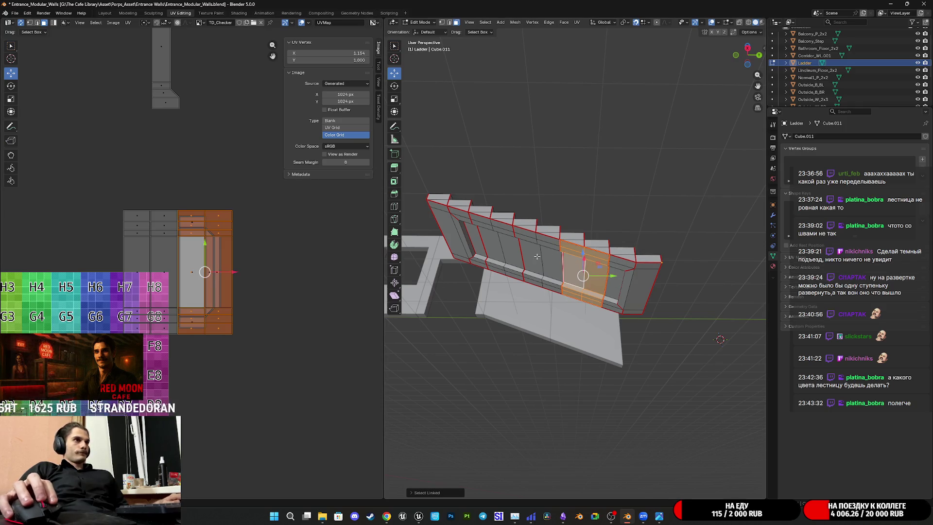
key("ctrl+l")
scroll(280, 282, "up", 3)
middle_click_drag(266, 310, 259, 317)
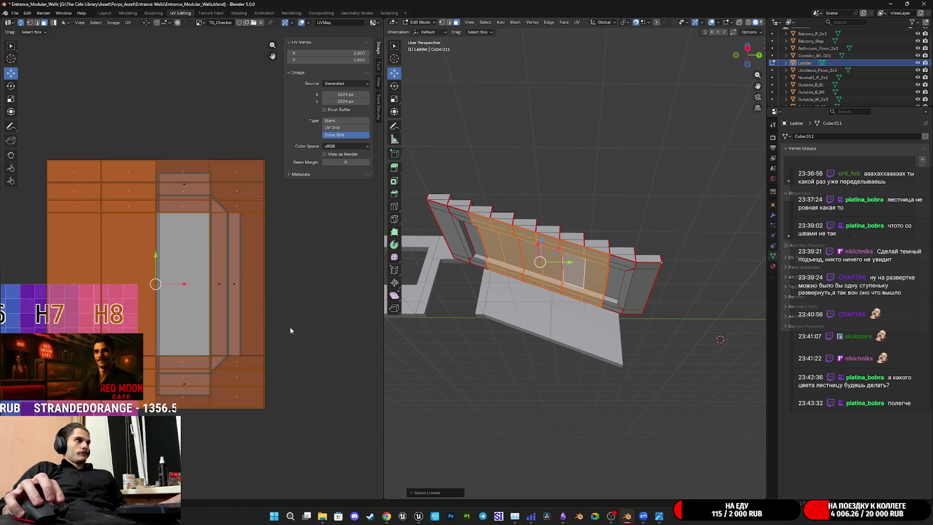
key("s")
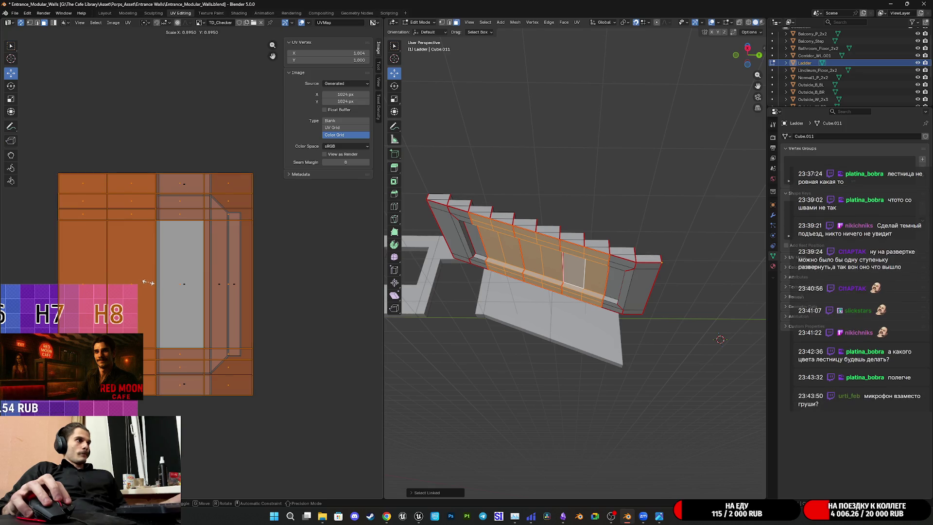
left_click(153, 282)
Move the front island to X 0.979 and nudge it into alignment
scroll(311, 288, "up", 5)
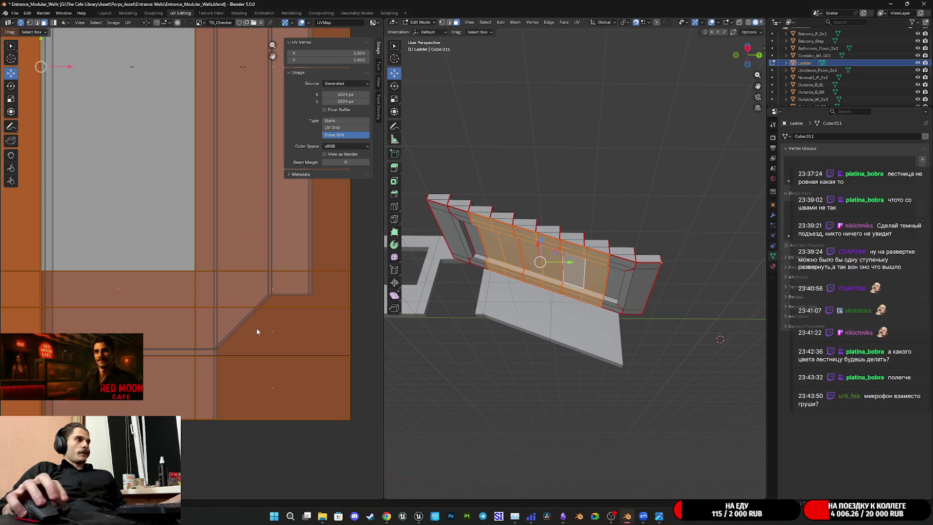
scroll(201, 245, "down", 3)
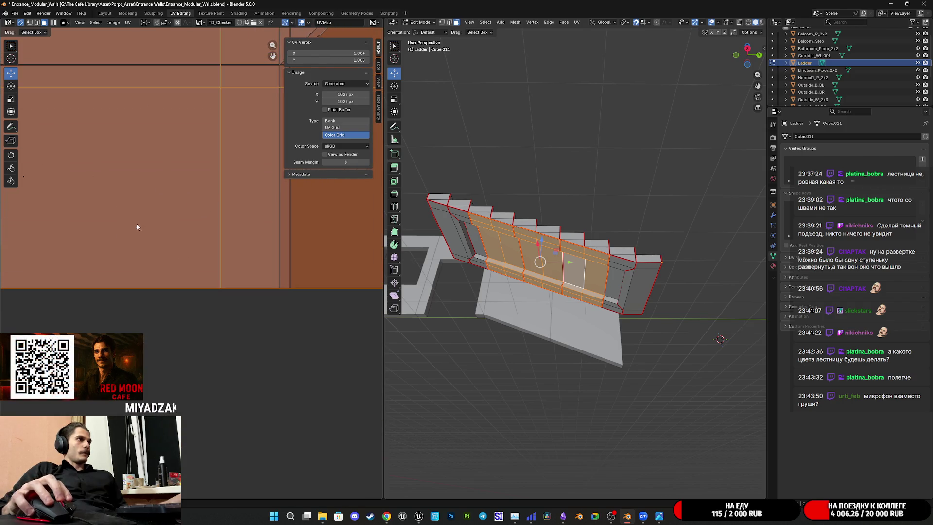
scroll(201, 245, "down", 5)
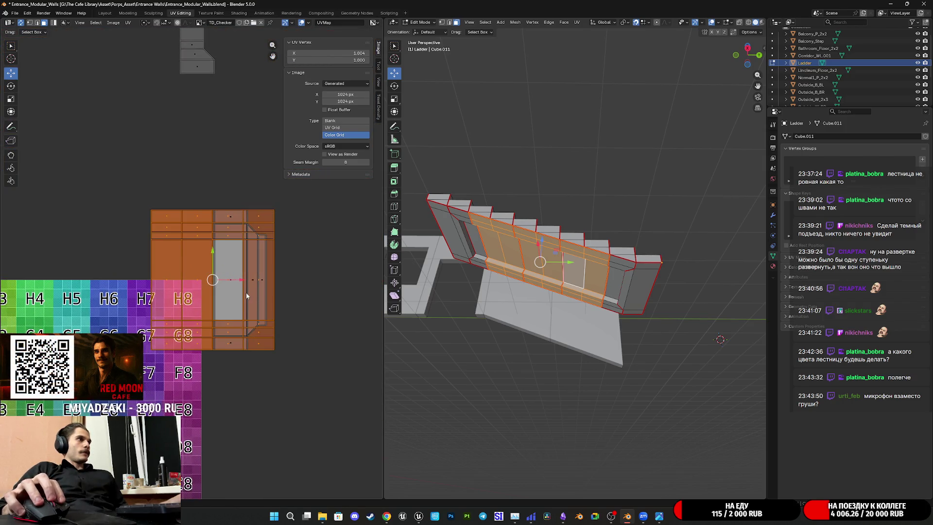
key("g")
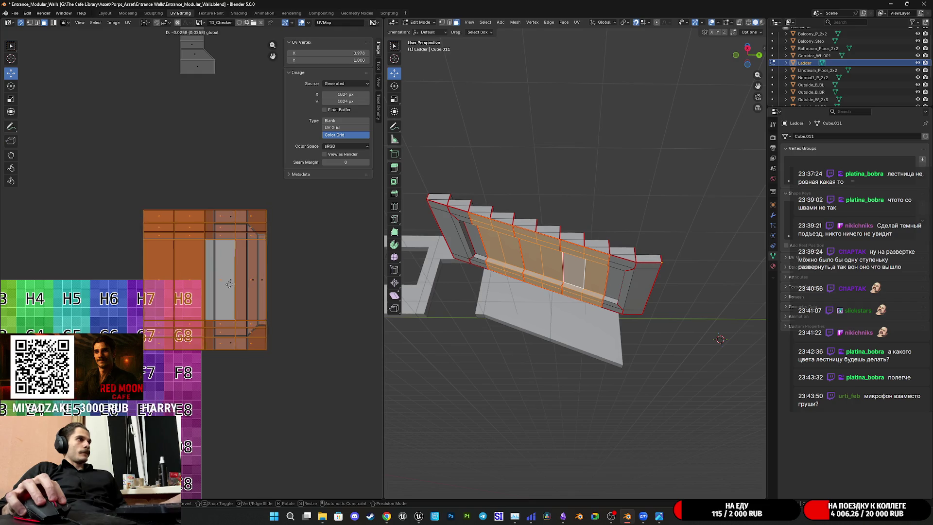
left_click(229, 283)
scroll(195, 294, "up", 5)
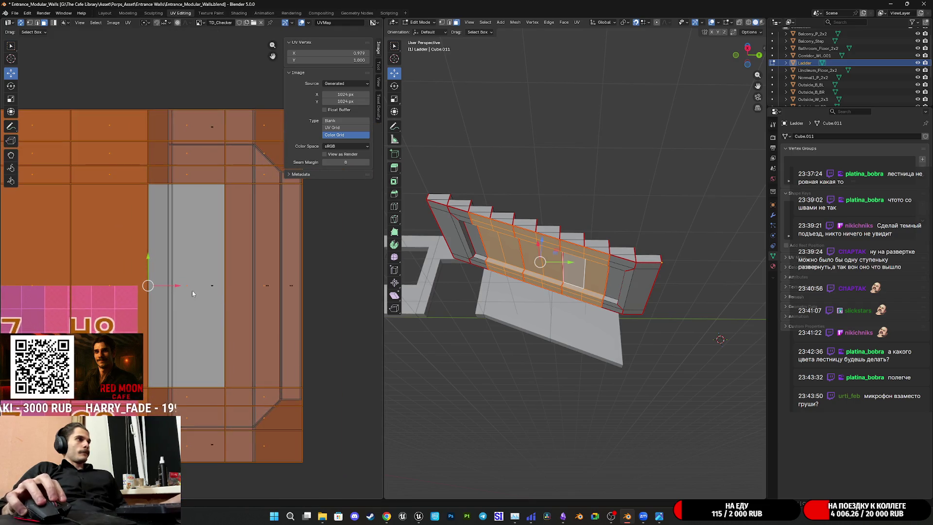
left_click_drag(173, 288, 173, 290)
scroll(175, 289, "down", 5)
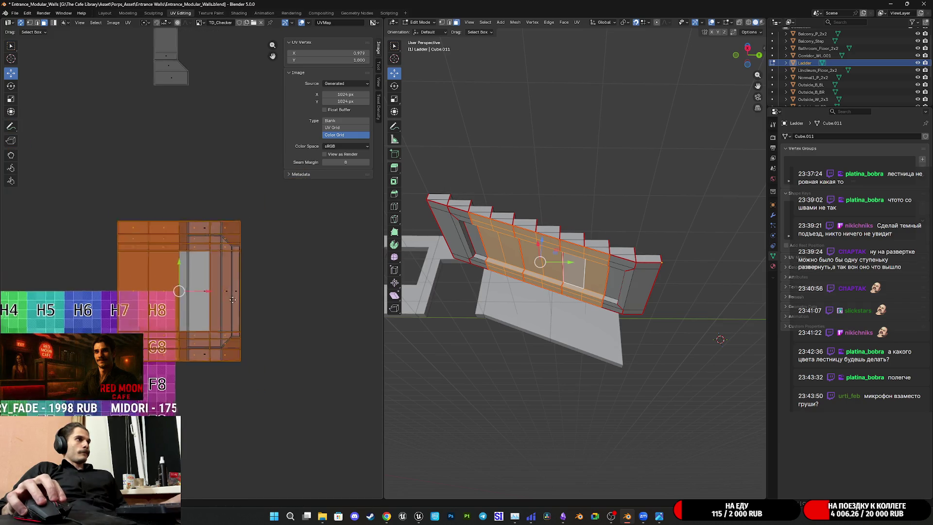
Set the tall island's vertical position to 1 and scale it slightly smaller
left_click(201, 152)
scroll(195, 141, "down", 3)
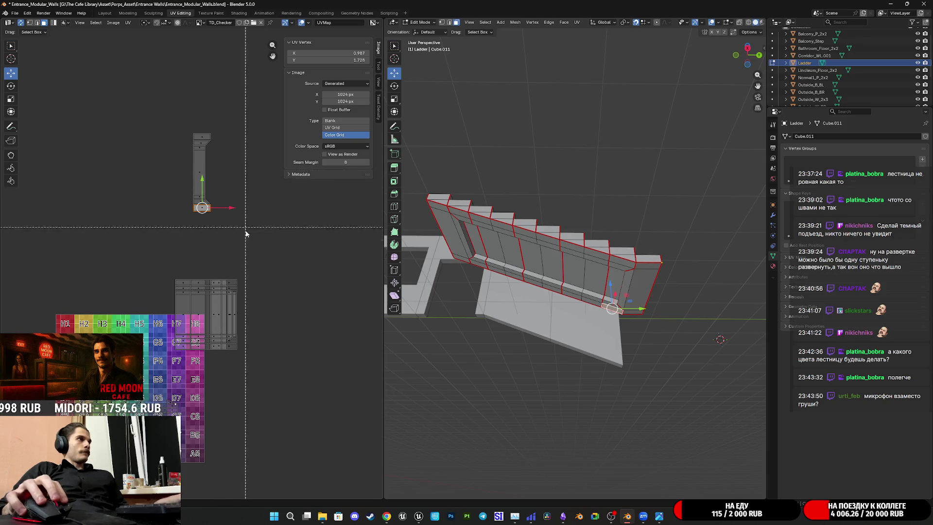
left_click(346, 59)
type("1")
key("Return")
key("Return")
scroll(259, 322, "up", 6)
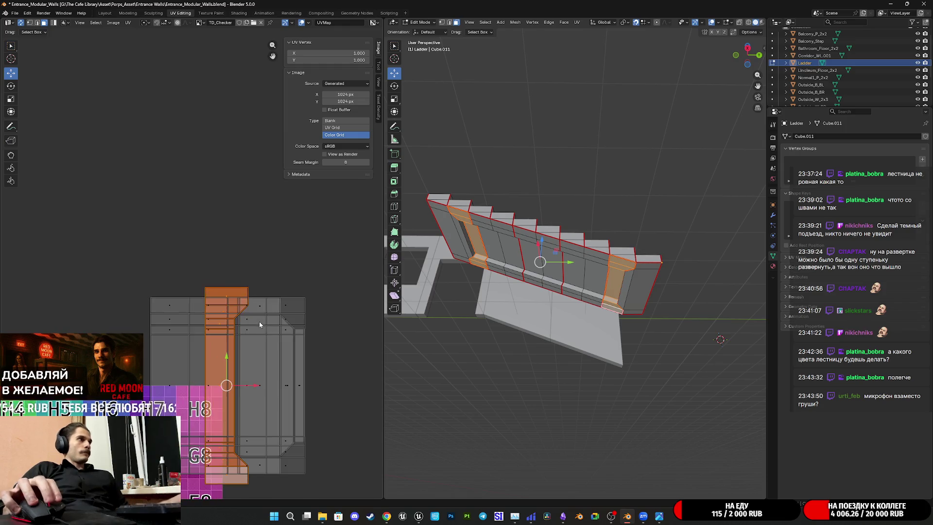
middle_click_drag(285, 263, 327, 297)
key("s")
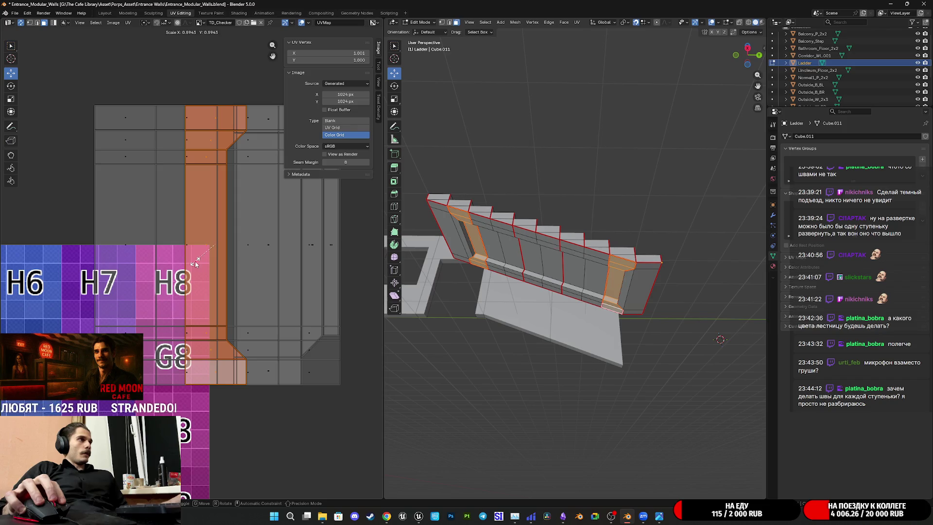
left_click(197, 264)
Shift the tall island right to about X 1.055 and clear the UV selection
scroll(197, 263, "up", 5)
mouse_move(119, 116)
middle_mouse_down()
mouse_move(185, 220)
mouse_move(217, 333)
middle_mouse_up()
scroll(268, 319, "down", 4)
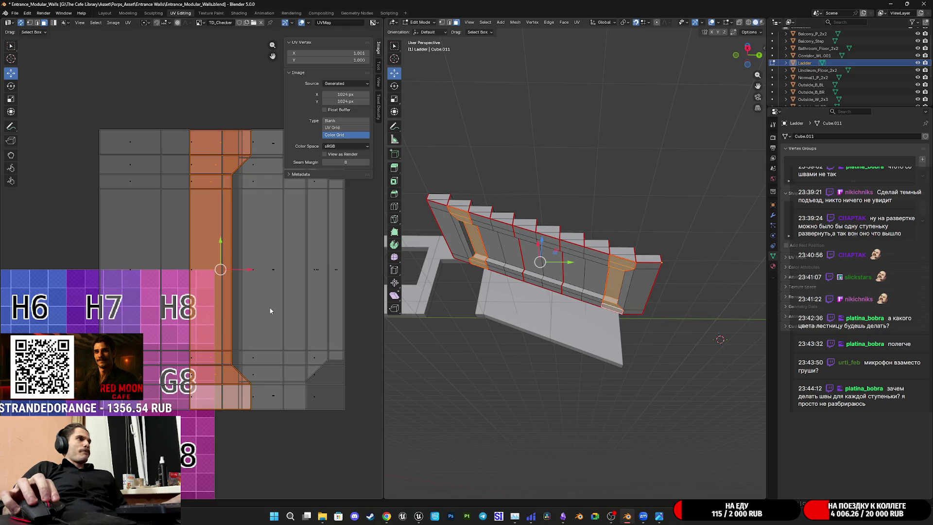
scroll(270, 311, "left", 4, "ctrl")
mouse_move(299, 272)
left_mouse_down()
mouse_move(287, 271)
mouse_move(338, 268)
mouse_move(332, 290)
left_mouse_up()
scroll(332, 290, "down", 3)
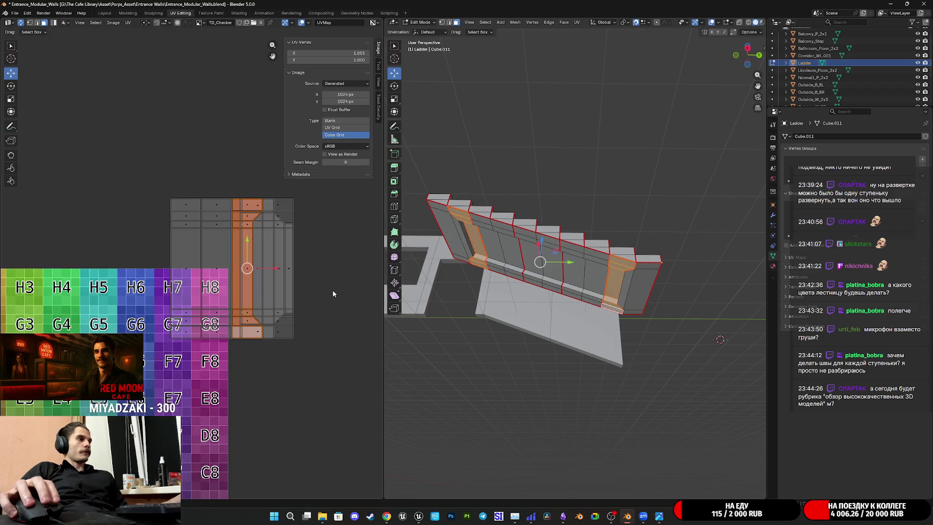
key("alt+a")
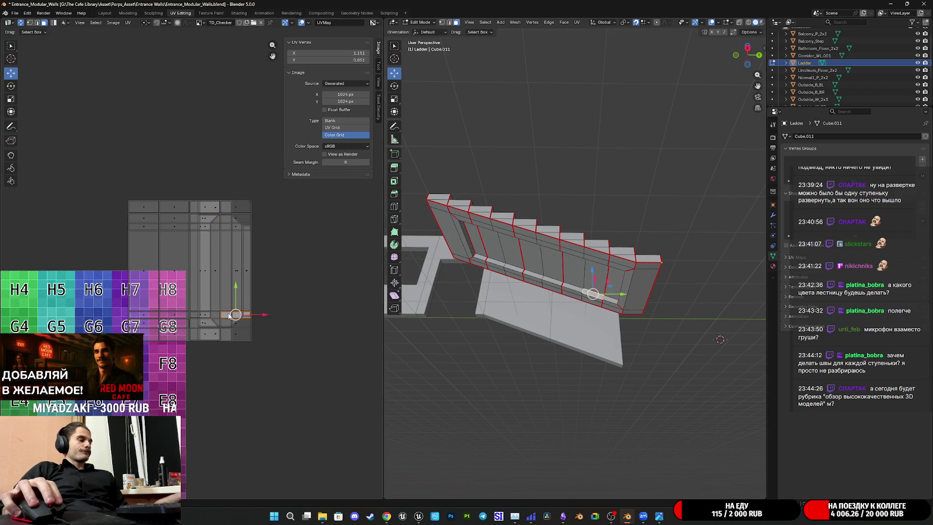
Box-select all of the ladder's UV islands and move them onto the checker texture
scroll(195, 267, "down", 5)
left_click_drag(272, 342, 80, 165)
middle_click_drag(169, 239, 206, 241)
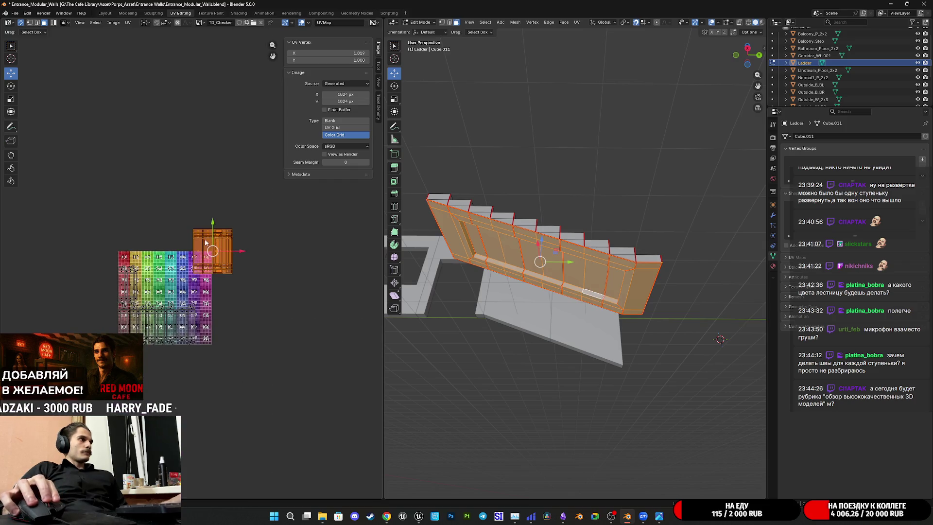
left_click_drag(213, 250, 135, 213)
Select the small step face islands and left column islands, and move them up-right off the checker
scroll(211, 221, "up", 4)
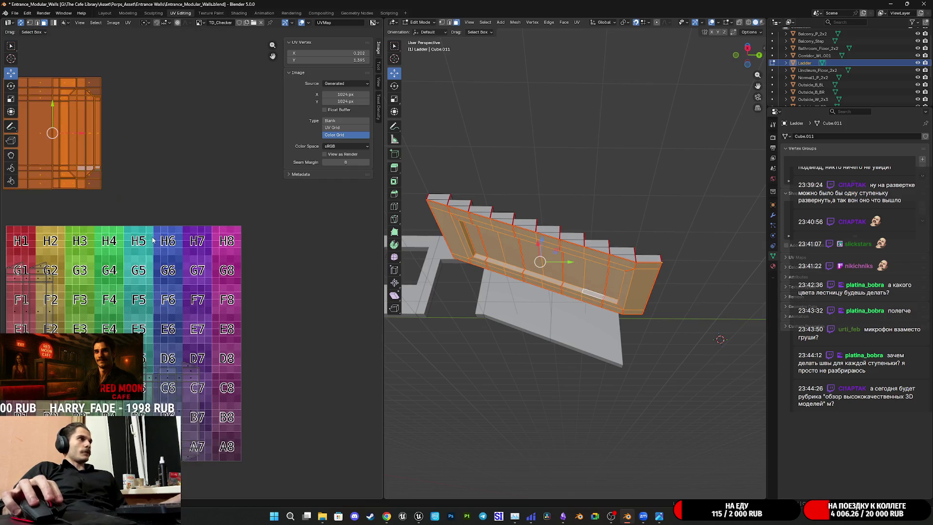
middle_click_drag(211, 221, 214, 221)
middle_click_drag(152, 395, 195, 334)
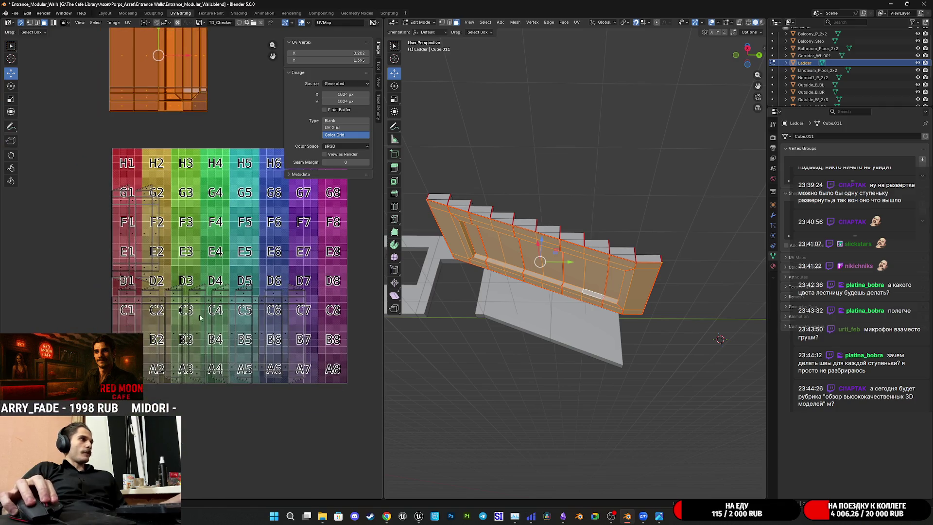
left_click(194, 333)
left_click(199, 334)
left_click(243, 335, "shift")
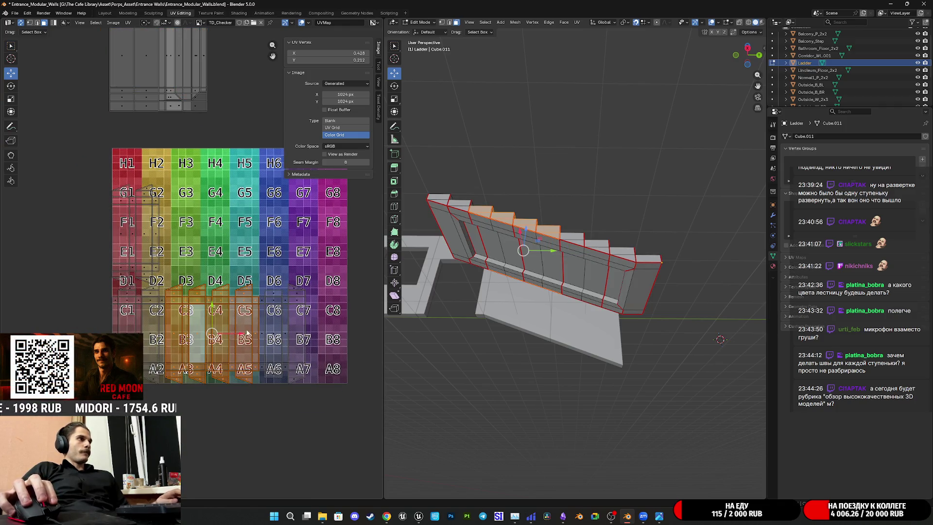
left_click(284, 327, "shift")
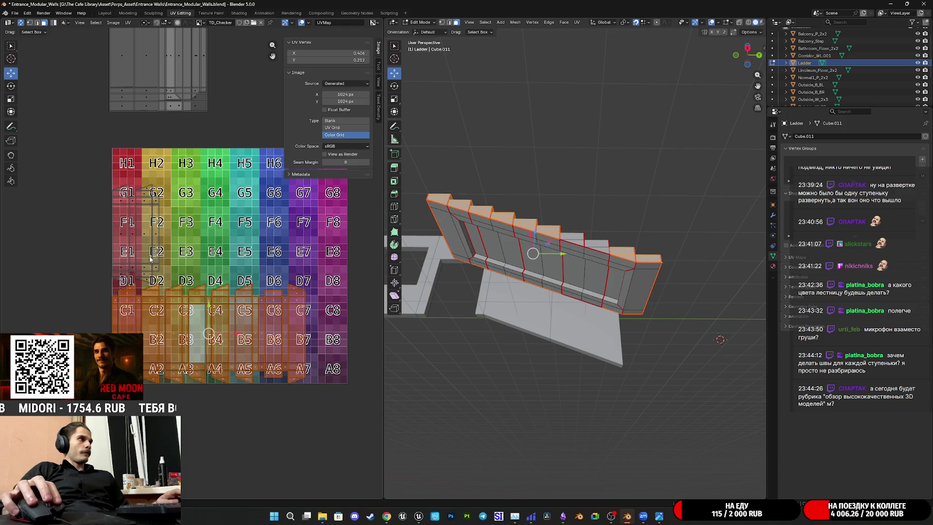
left_click(149, 255, "shift")
scroll(186, 266, "down", 2)
middle_click_drag(255, 284, 241, 319)
left_click_drag(242, 318, 311, 174)
Select the whole leftmost step island with Select Linked (L)
scroll(312, 174, "up", 3)
middle_click_drag(211, 276, 204, 296)
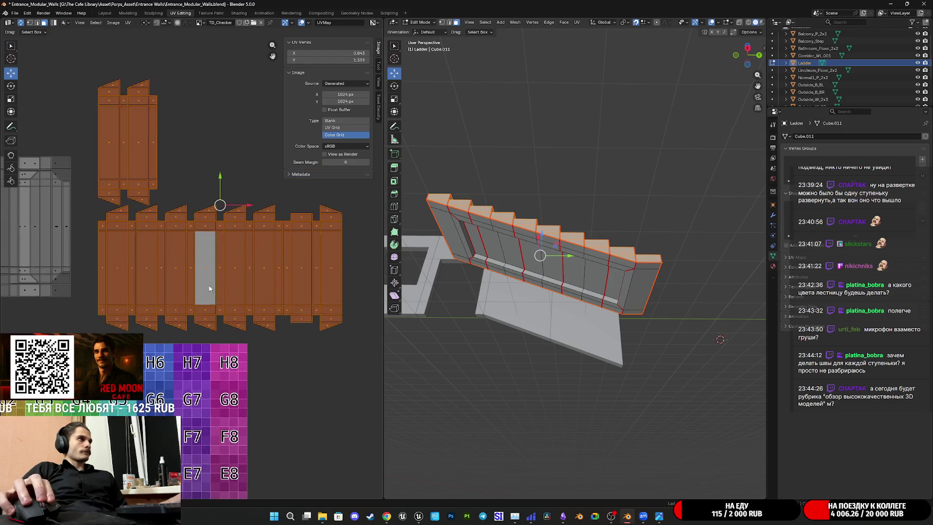
left_click(116, 261)
key("l")
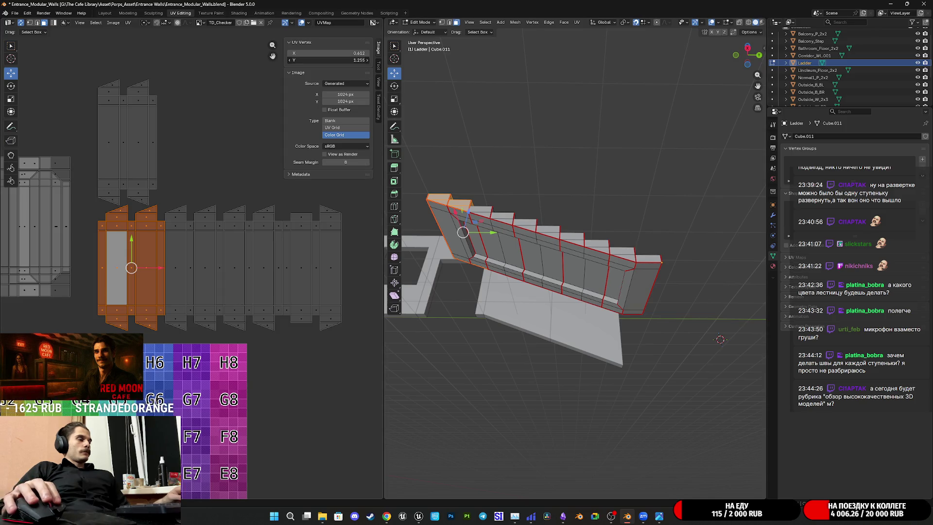
Confirm the current island at UV Y 0, then set the next step island's Y to 0
key("Return")
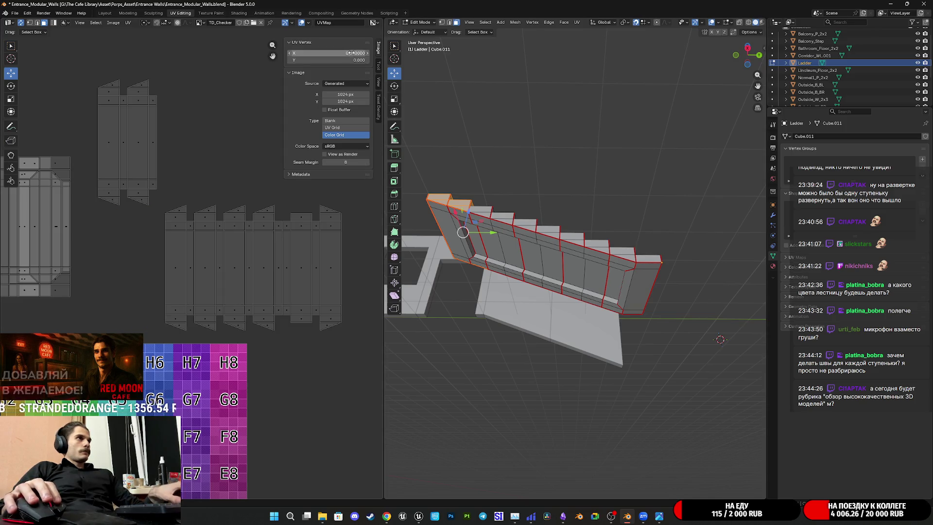
left_click(182, 272)
key("l")
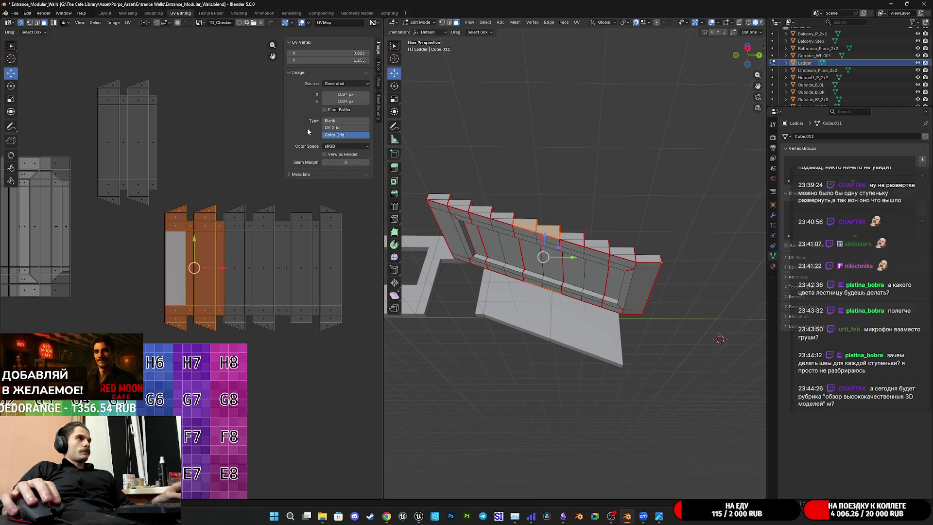
left_click(341, 58)
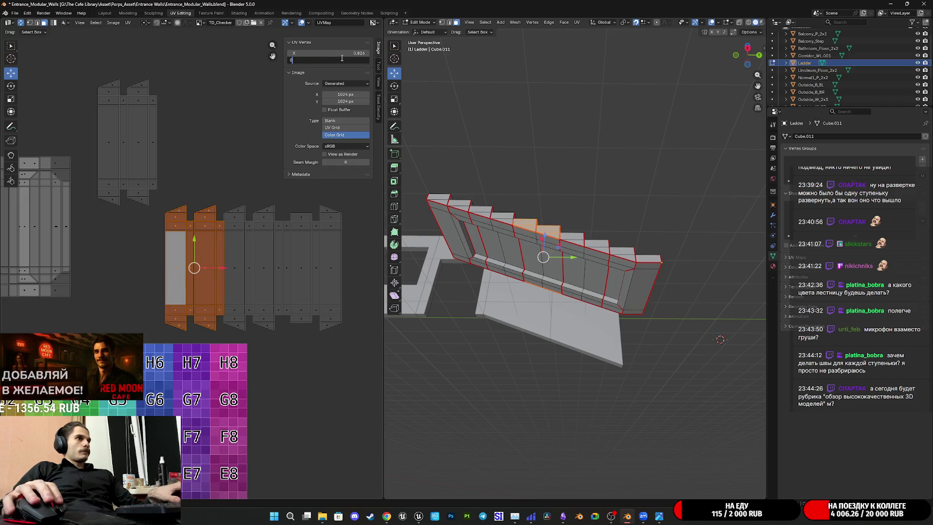
key("Return")
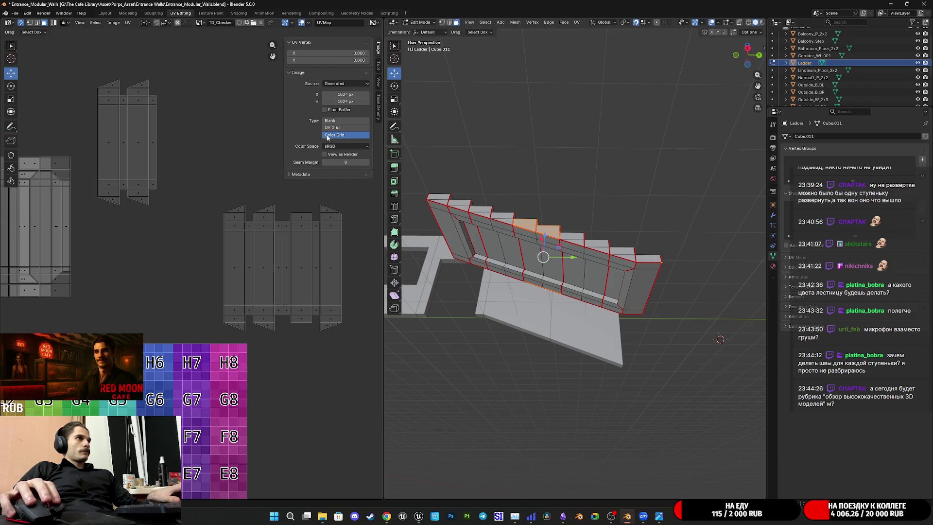
Move another step island to UV X 0, Y 0 on the checker's A1 corner
left_click(248, 260)
key("l")
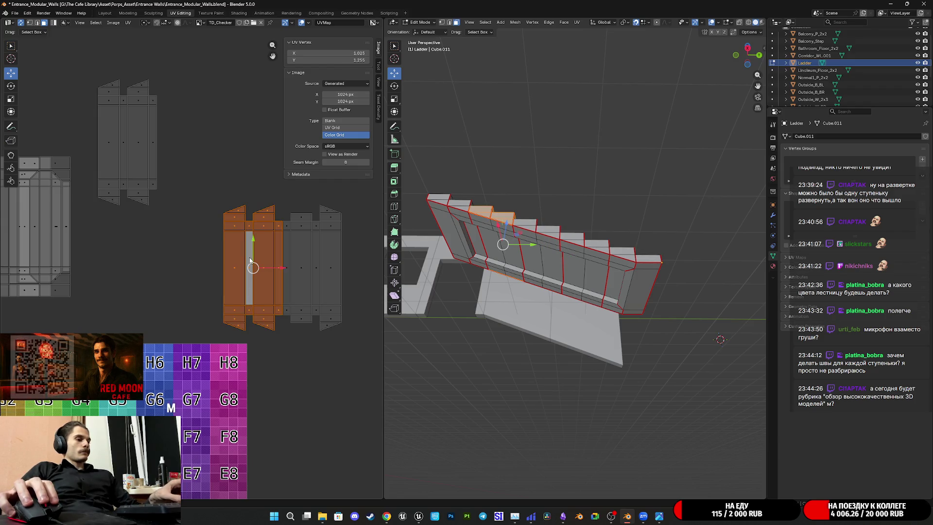
left_click(337, 60)
type("0")
key("Return")
left_click(336, 53)
type("0")
key("Return")
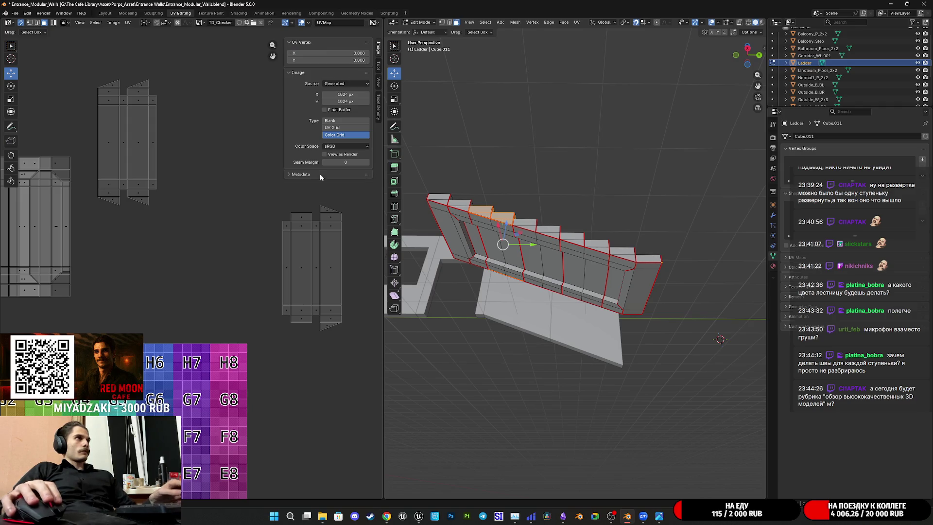
Stack two more step islands at UV X 0, Y 0 in the bottom-left corner
left_click(318, 289)
key("l")
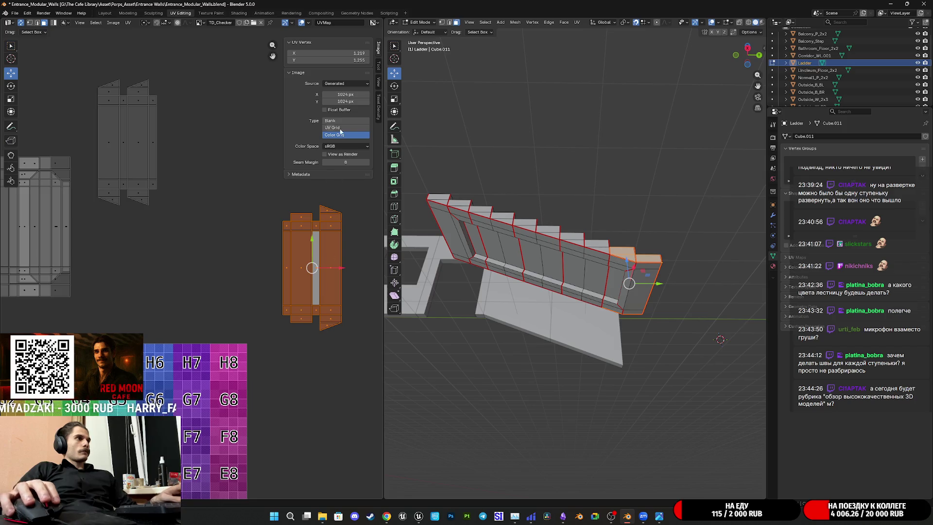
left_click(342, 60)
key("Return")
left_click(352, 54)
type("0")
left_click(134, 145)
key("l")
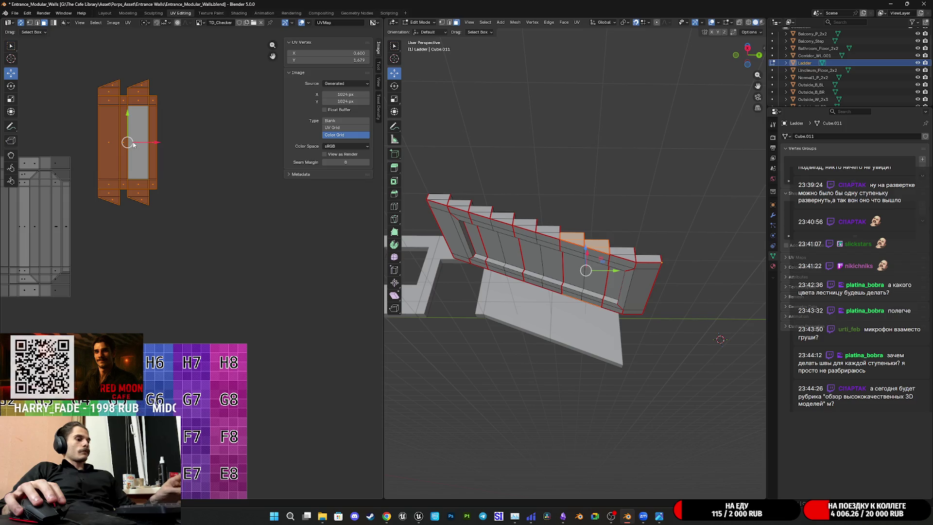
left_click_drag(316, 59, 316, 53)
type("0")
key("Return")
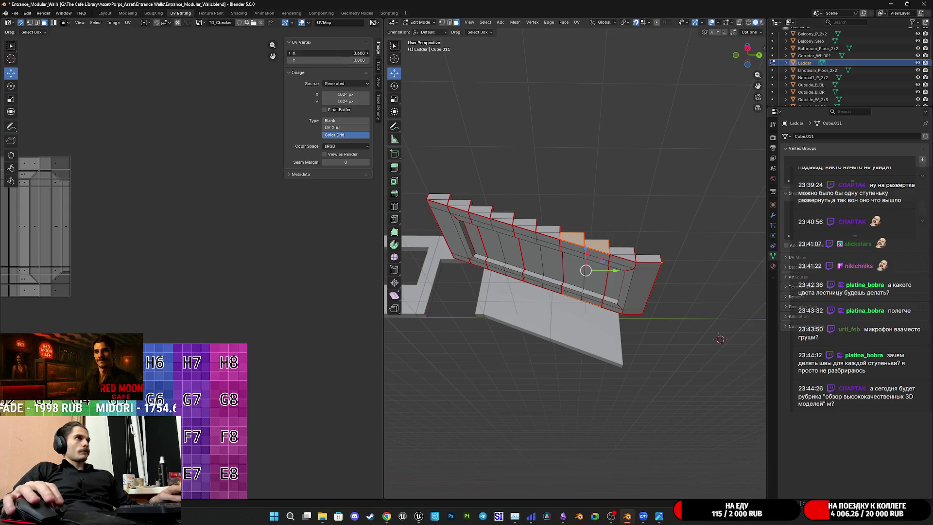
Set the selected island's UV X to 1, against the checker's right edge
scroll(252, 304, "down", 3)
scroll(226, 294, "up", 6)
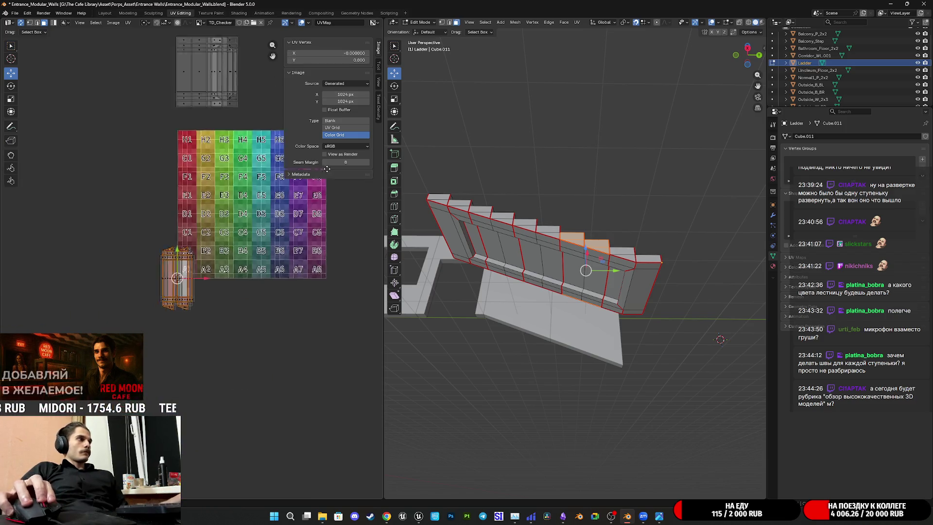
scroll(225, 282, "up", 4)
scroll(224, 282, "down", 5)
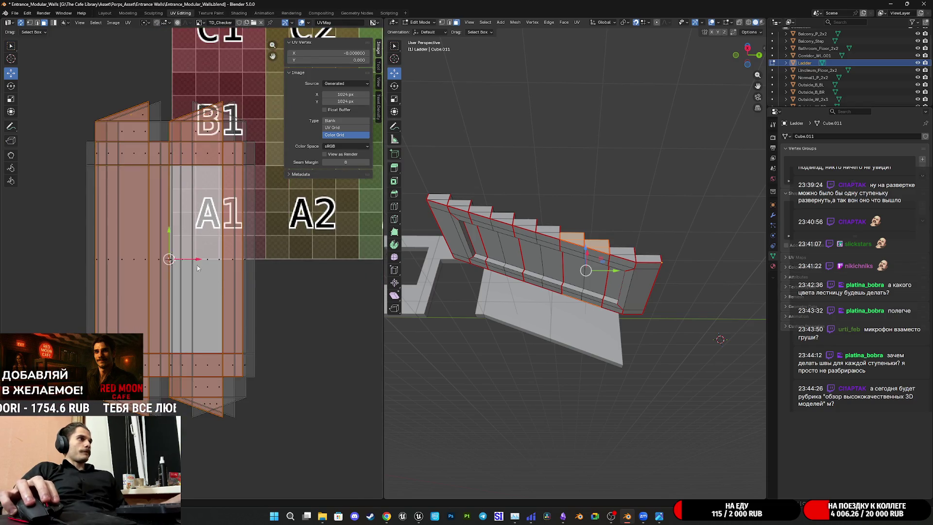
middle_click_drag(226, 277, 95, 304)
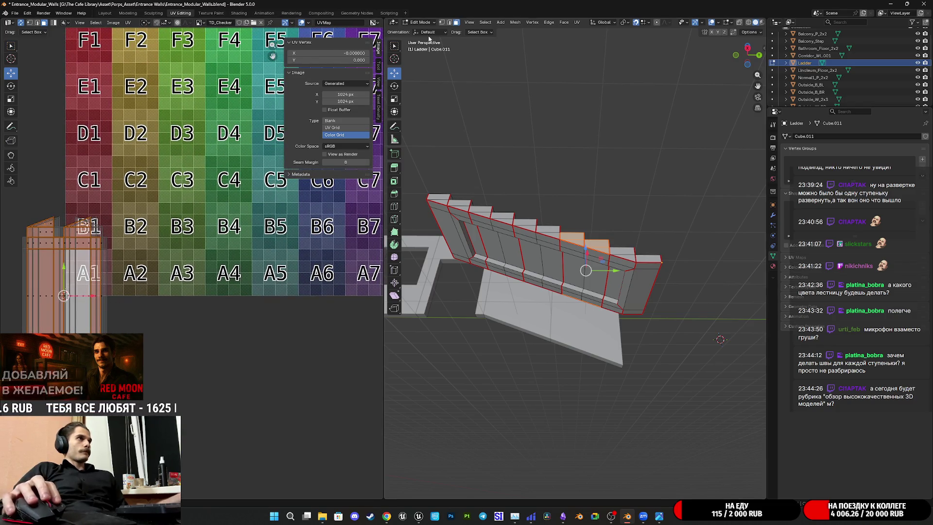
left_click(339, 53)
type("1")
key("Return")
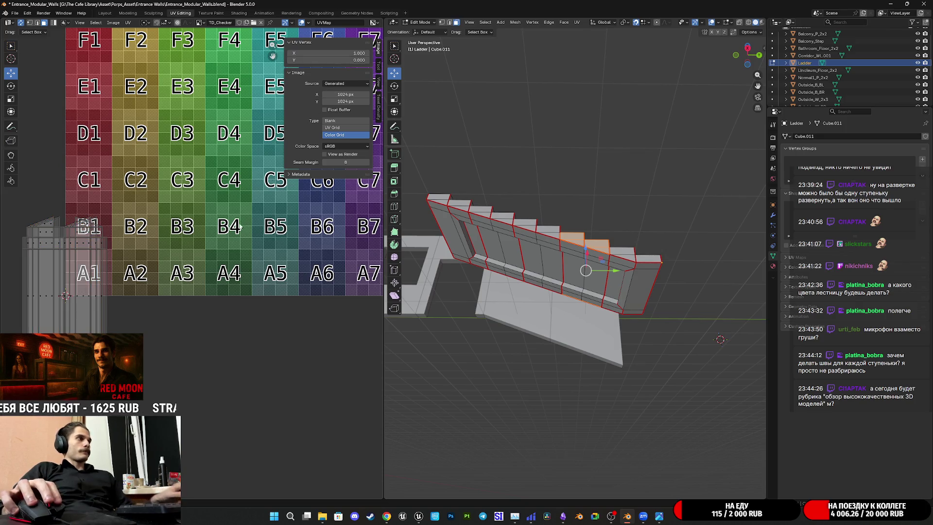
Orbit the 3D viewport to an elevated view of the stairs
scroll(209, 277, "down", 4)
scroll(209, 277, "up", 1)
middle_click_drag(559, 292, 549, 256)
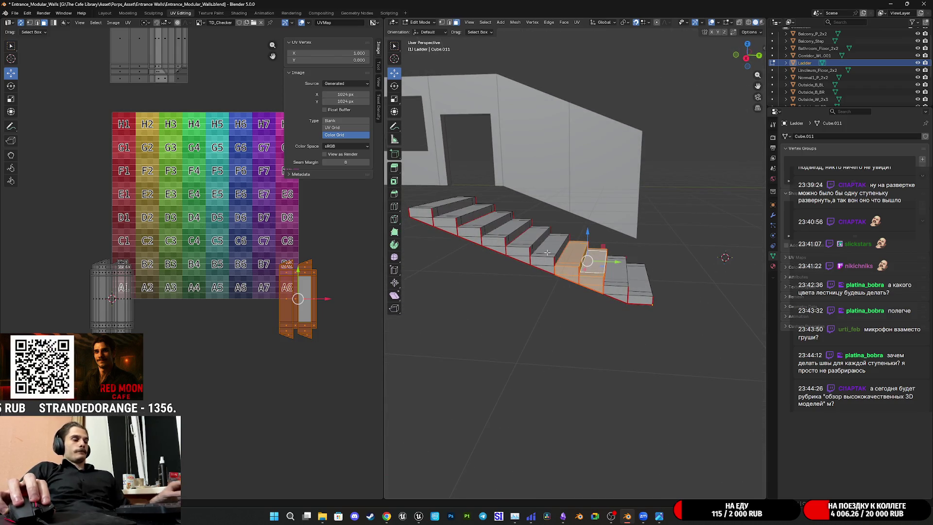
Select the neighbouring step's island and set its UV X to 1
key("l")
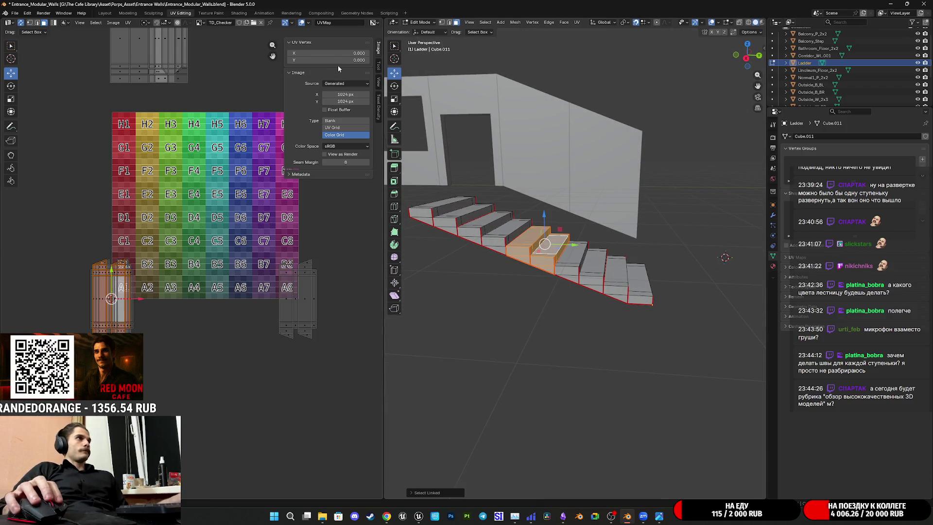
left_click(341, 53)
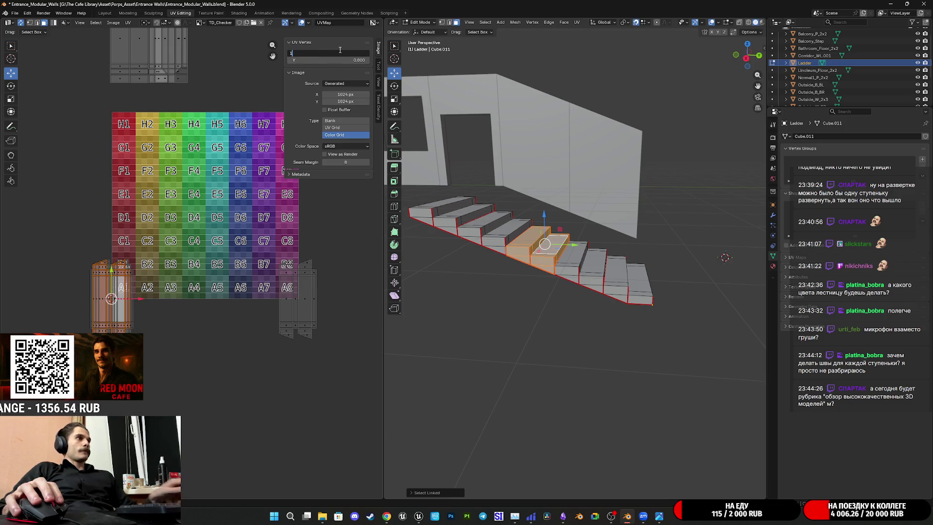
key("Return")
scroll(313, 342, "up", 4)
mouse_move(314, 343)
middle_mouse_down()
mouse_move(146, 321)
mouse_move(72, 298)
mouse_move(153, 354)
middle_mouse_up()
Select an upper step with Ctrl+L and set its island's UV X to 1
left_click(495, 240)
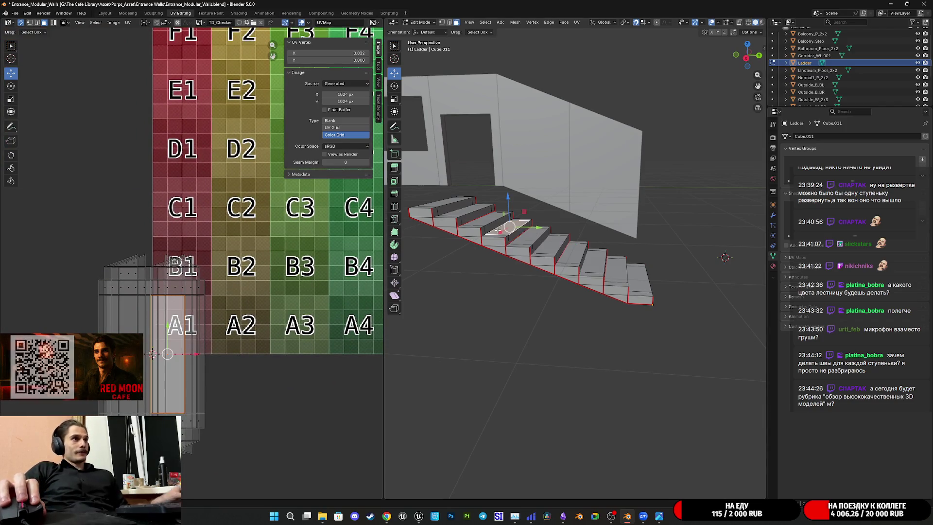
key("ctrl+l")
left_click(345, 51)
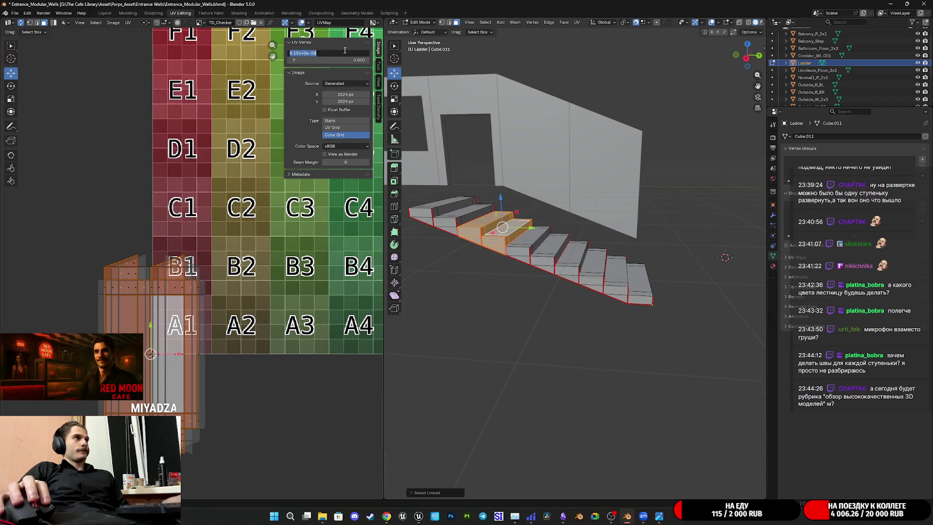
key("Return")
mouse_move(277, 312)
middle_mouse_down()
mouse_move(219, 340)
mouse_move(193, 285)
middle_mouse_up()
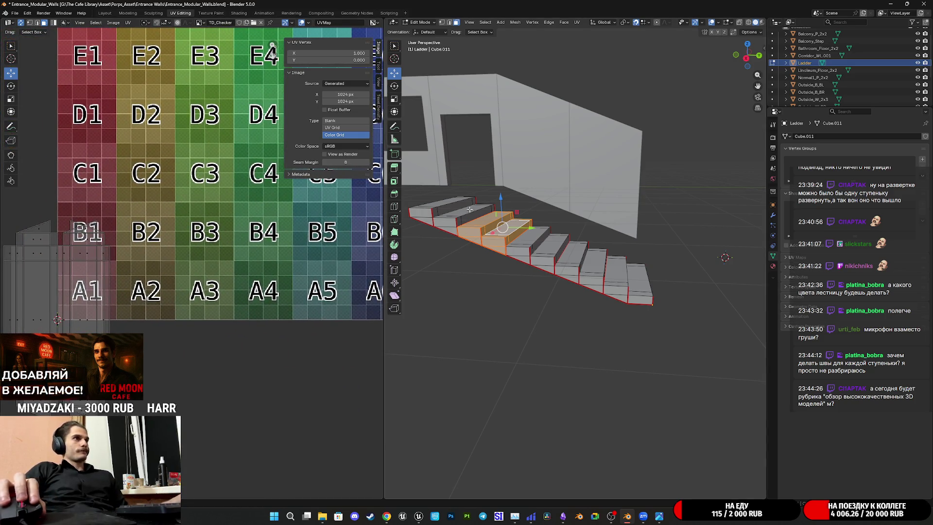
Select the top step and drag its island right onto the right-hand islands
left_click(469, 210)
key("l")
middle_click_drag(295, 279, 256, 281)
left_click_drag(49, 319, 277, 319)
middle_click_drag(277, 319, 23, 313)
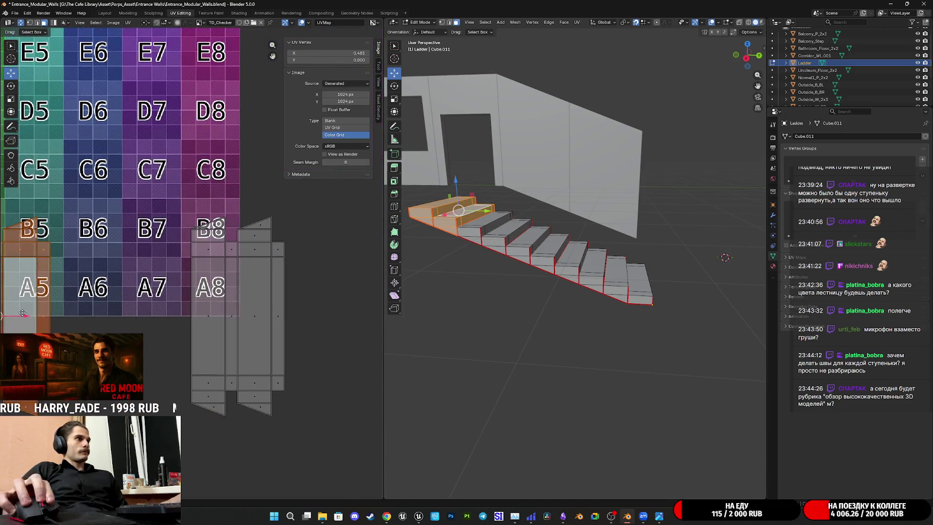
mouse_move(27, 320)
left_mouse_down()
mouse_move(282, 315)
mouse_move(260, 314)
left_mouse_up()
Nudge the top step island along X to align it with the stack
scroll(284, 360, "up", 8)
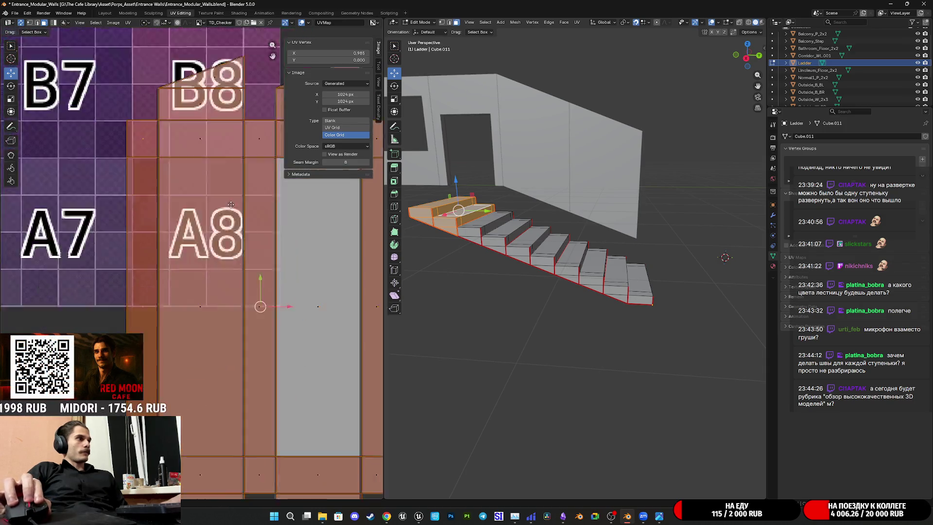
scroll(248, 163, "up", 5)
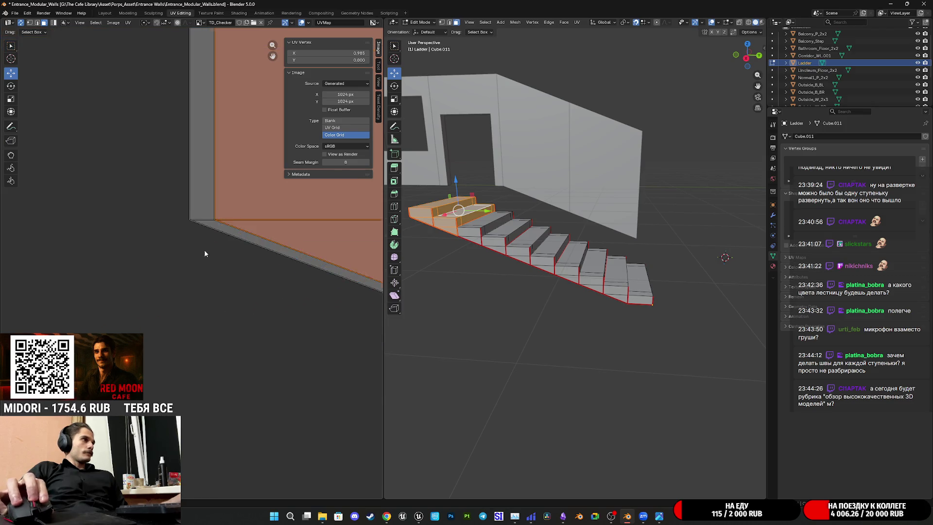
key("g")
key("x")
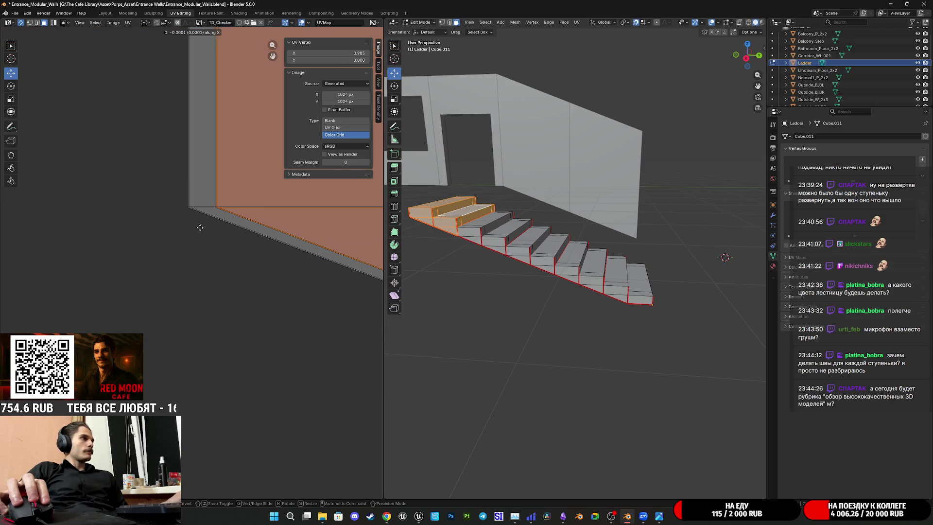
left_click(218, 237)
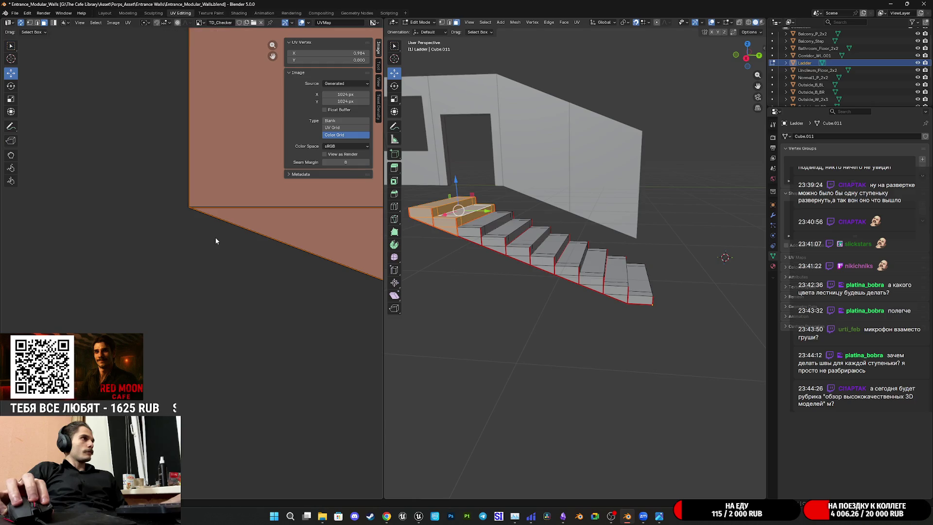
scroll(214, 237, "down", 10)
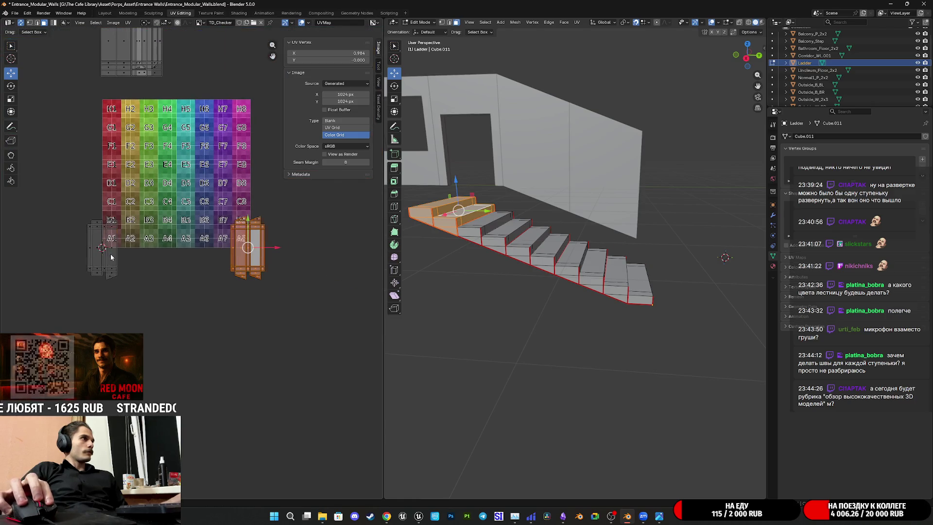
Move the bottom step's island to the grid's right edge over the stack
left_click(110, 254)
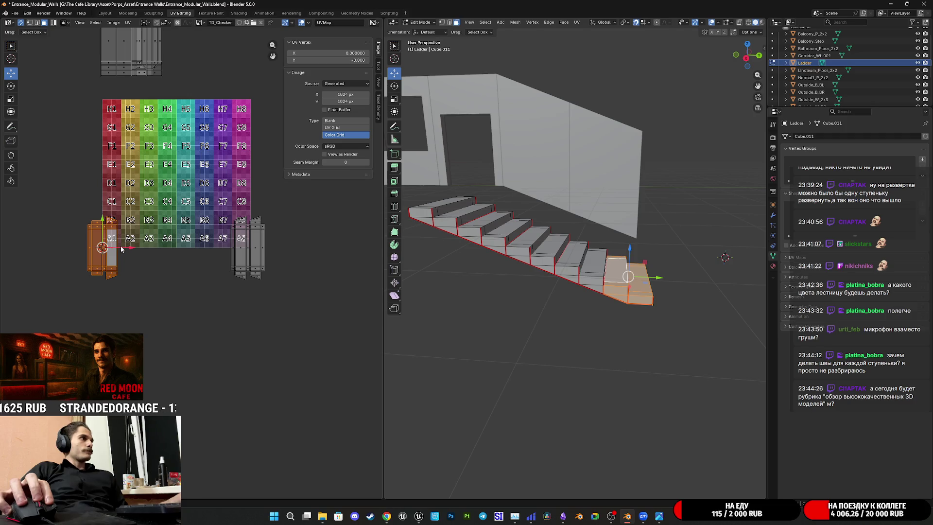
left_click_drag(129, 250, 278, 249)
key("KP_Decimal")
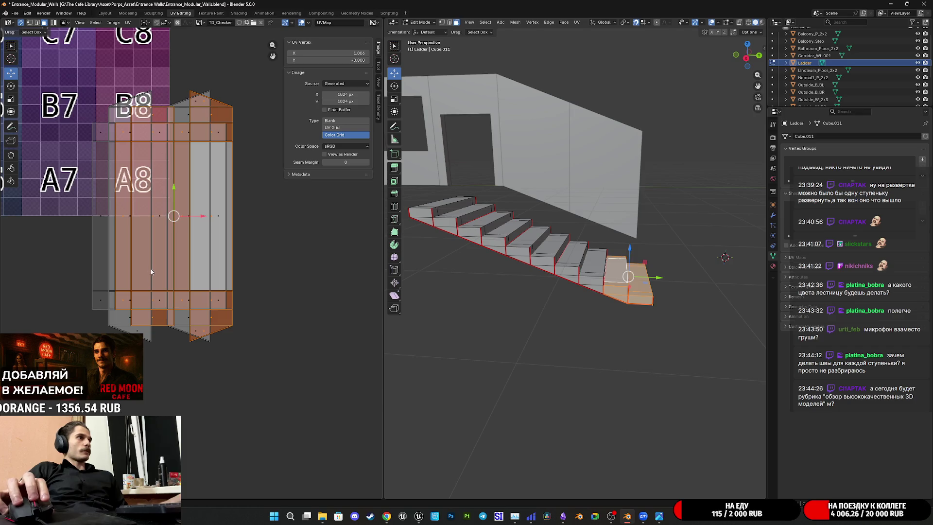
middle_click_drag(176, 252, 219, 255)
mouse_move(240, 220)
left_mouse_down()
mouse_move(210, 228)
mouse_move(216, 232)
left_mouse_up()
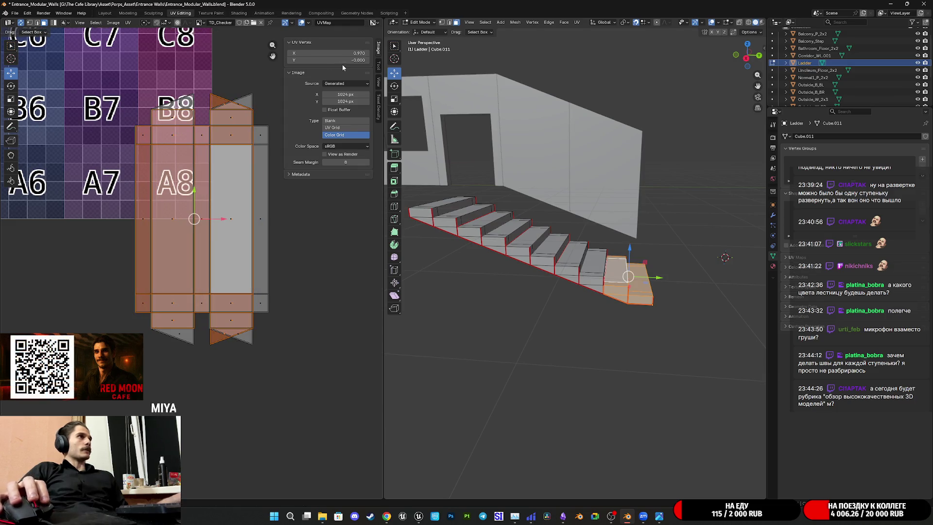
Mirror the bottom step island along X and slide it into line with the stack
key("ctrl+m")
key("x")
key("Return")
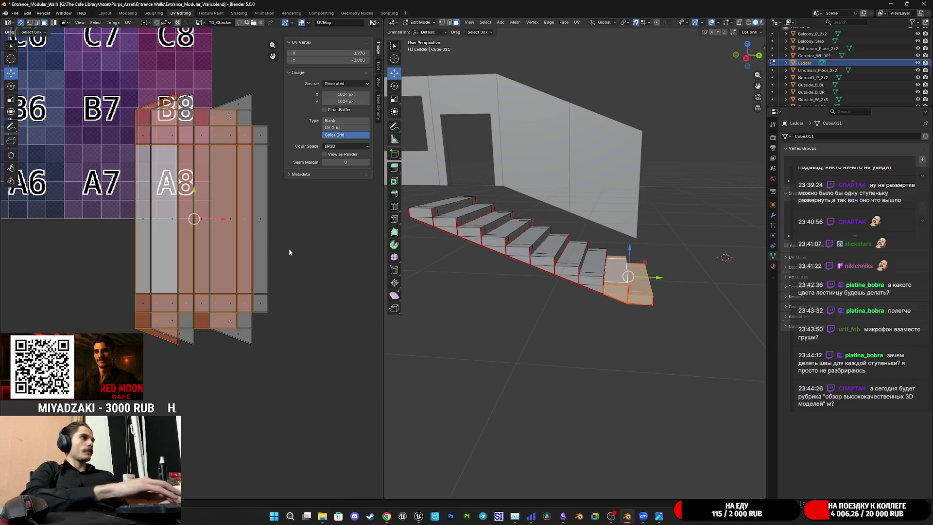
scroll(251, 243, "up", 3)
left_click_drag(229, 178, 243, 178)
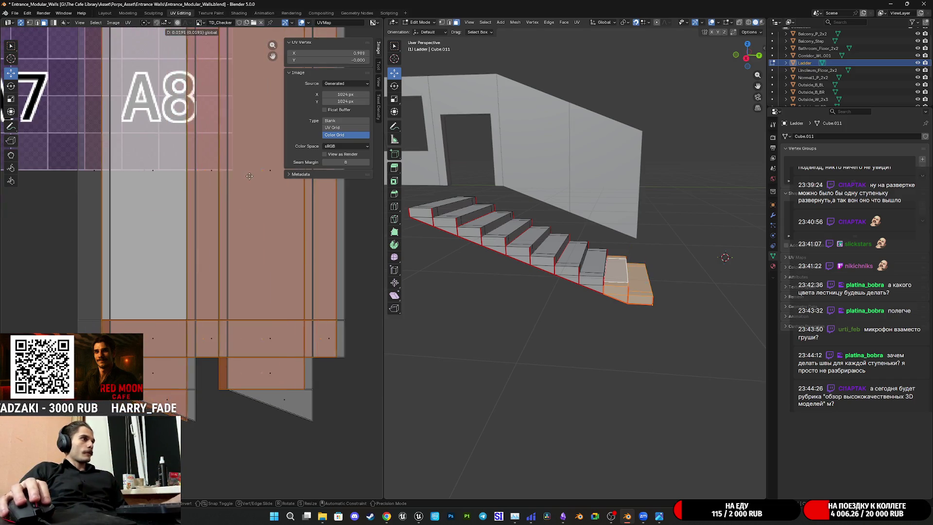
middle_click_drag(144, 335, 148, 278)
scroll(148, 277, "up", 5)
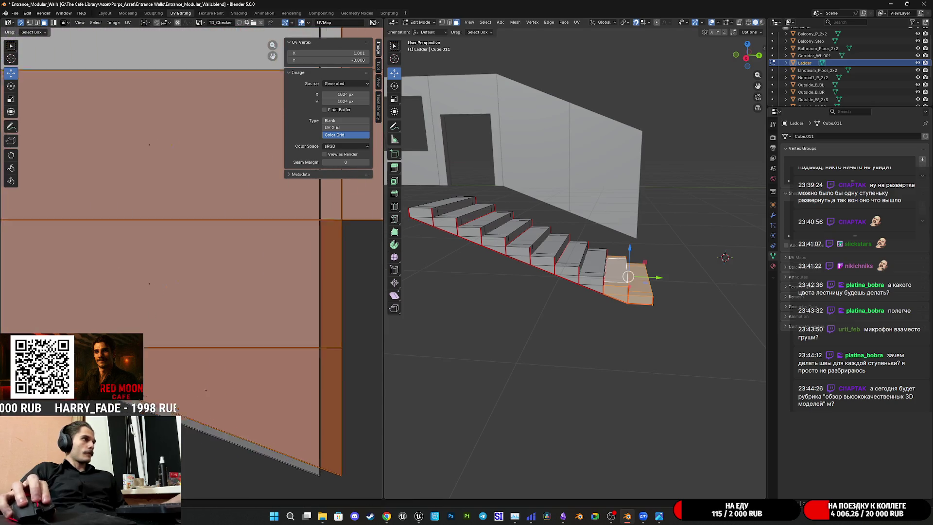
key("g")
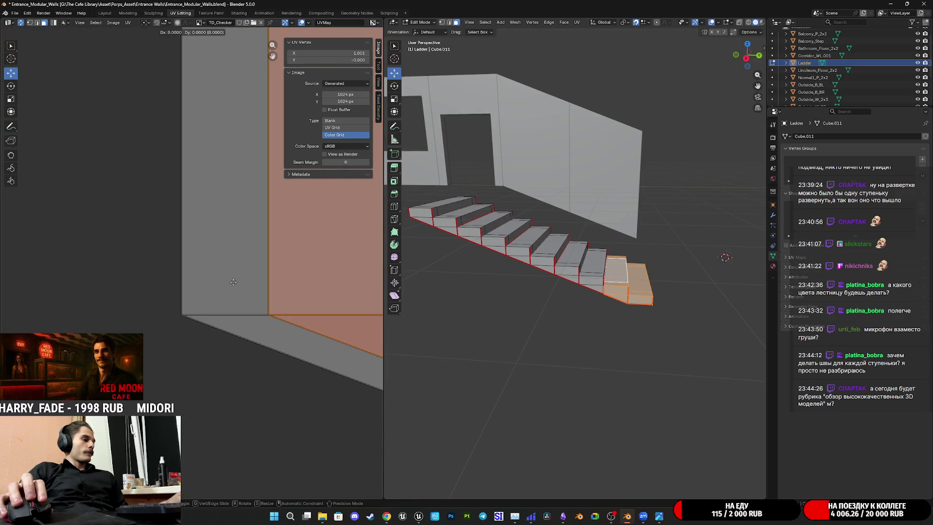
key("x")
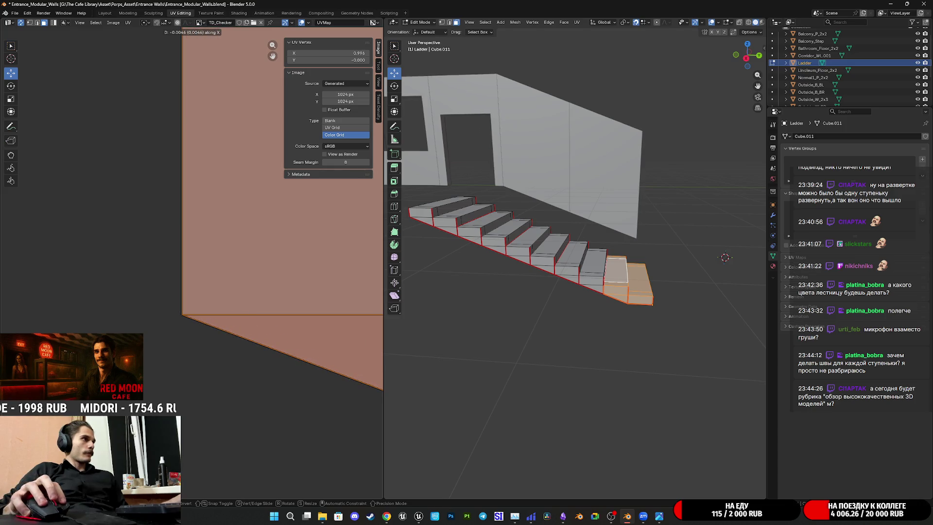
key("Return")
Box-select all stacked step islands and move them up-left above the checker grid
scroll(188, 315, "down", 6)
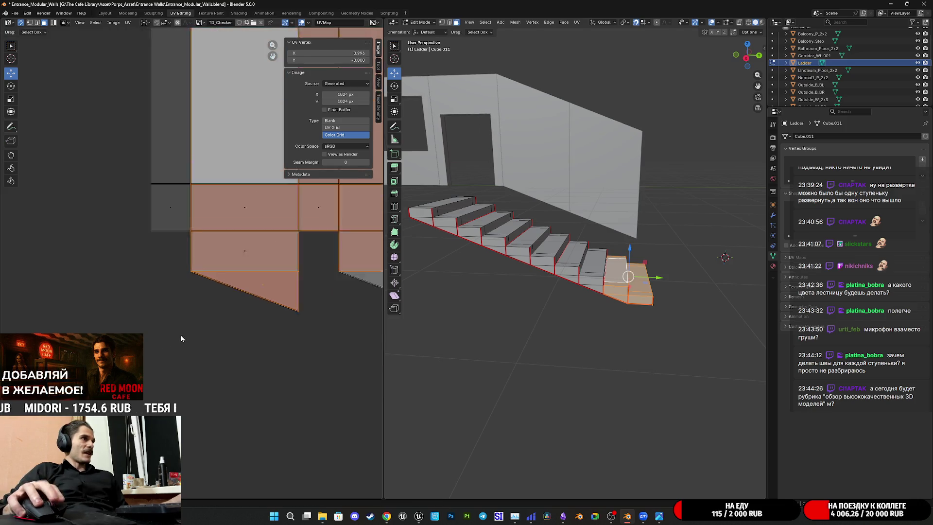
scroll(189, 311, "up", 5)
scroll(218, 289, "down", 3)
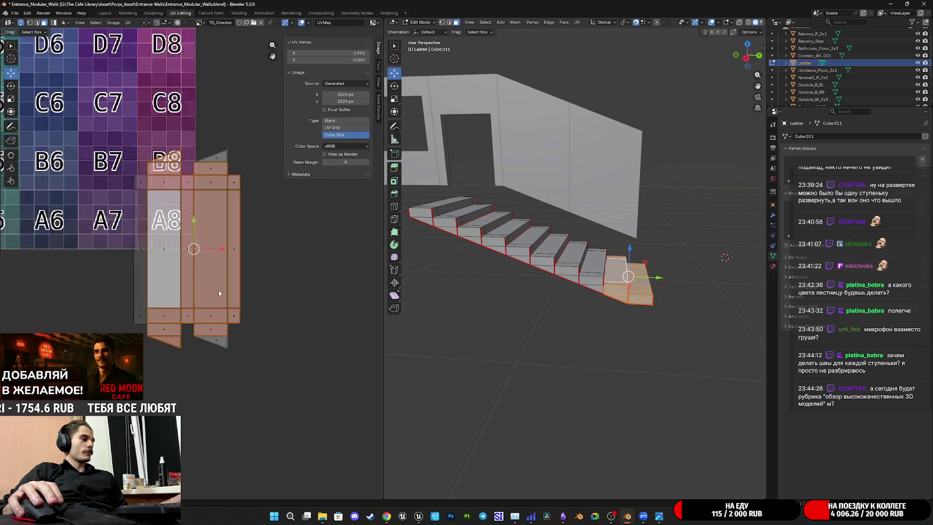
left_click(211, 286)
mouse_move(296, 143)
left_mouse_down()
mouse_move(130, 335)
mouse_move(111, 379)
left_mouse_up()
mouse_move(162, 192)
middle_mouse_down()
mouse_move(200, 245)
mouse_move(204, 293)
middle_mouse_up()
scroll(204, 293, "down", 4)
key("g")
left_click(220, 180)
key("a")
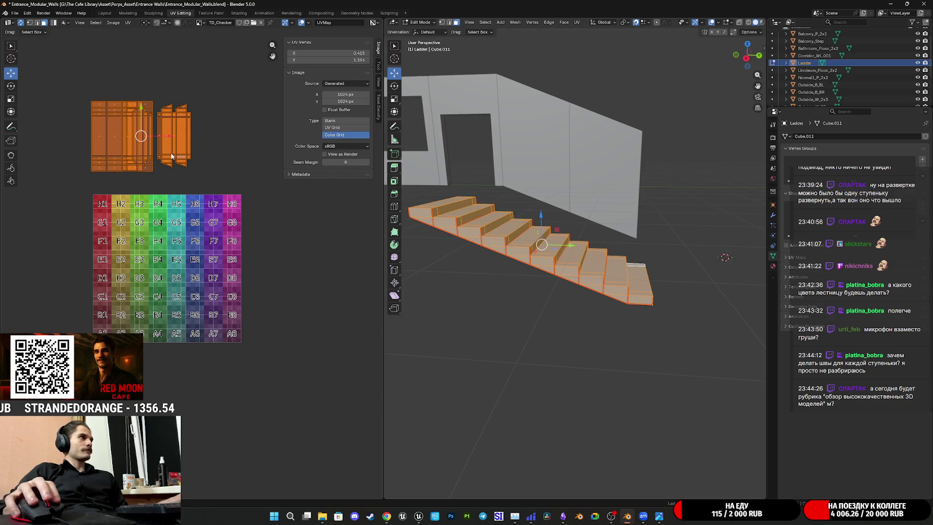
Scale the stacked step islands to about 0.81 and slide them beside the tall strip islands
left_click(116, 162)
left_click_drag(81, 186, 153, 82)
scroll(183, 214, "up", 4)
key("s")
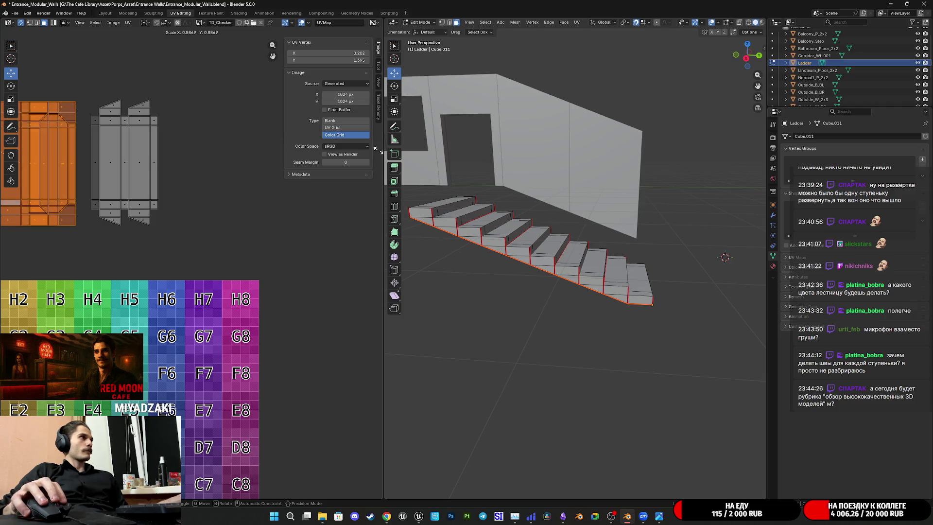
left_click(212, 143)
middle_click_drag(45, 173, 142, 193)
mouse_move(143, 184)
left_mouse_down()
mouse_move(168, 178)
mouse_move(159, 178)
left_mouse_up()
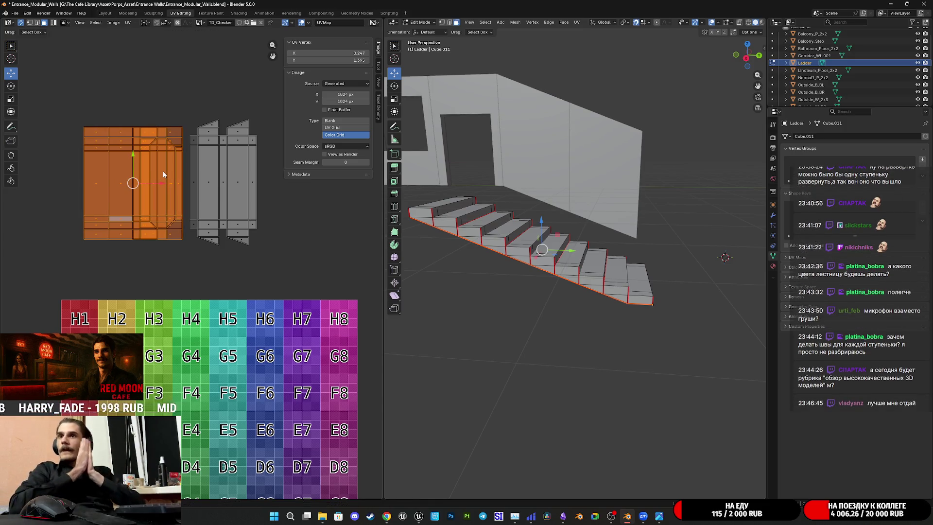
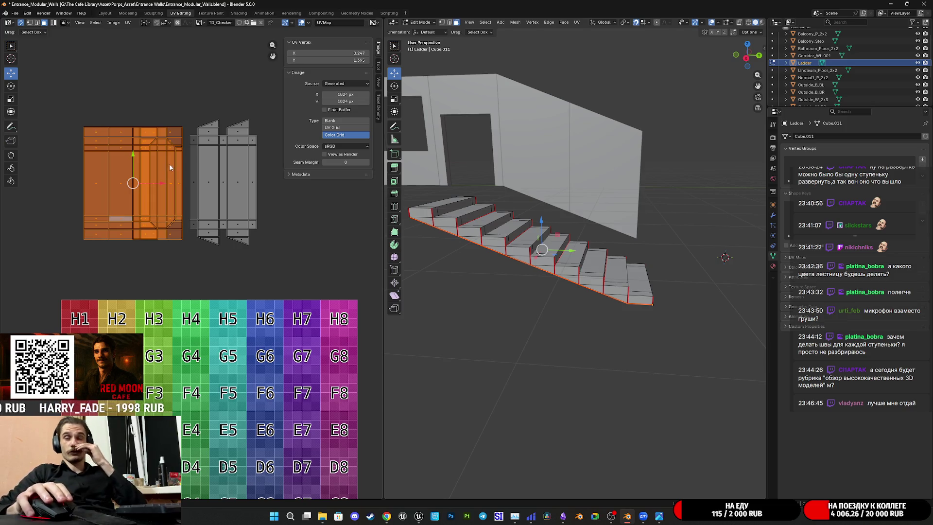
Select every face of the ladder stairs in Edit Mode to show their UVs
scroll(277, 209, "down", 3)
middle_click_drag(277, 212, 270, 218)
mouse_move(486, 233)
middle_mouse_down()
mouse_move(551, 233)
mouse_move(575, 245)
middle_mouse_up()
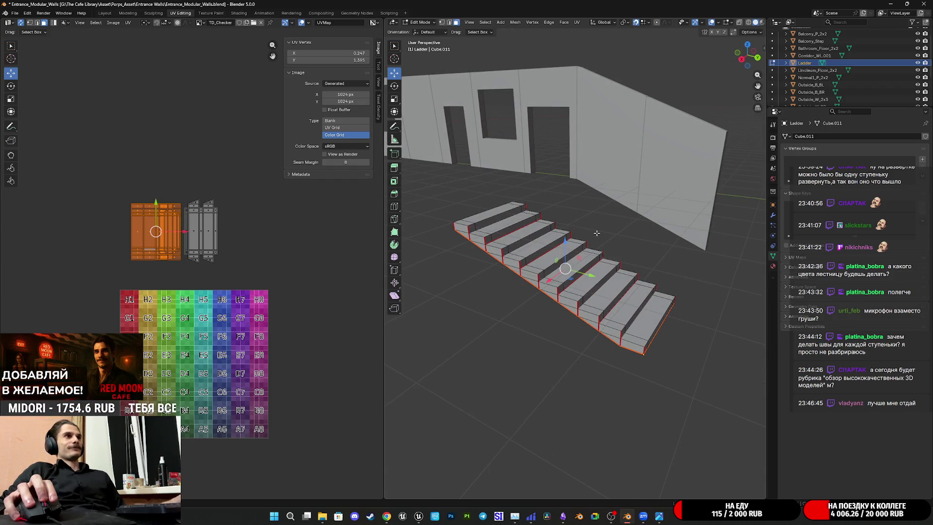
key("a")
scroll(217, 273, "up", 4)
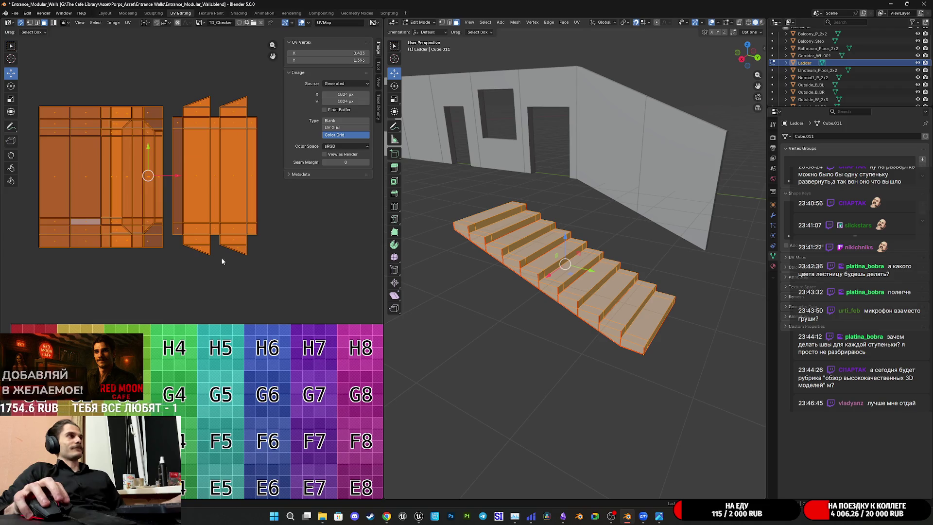
key("Tab")
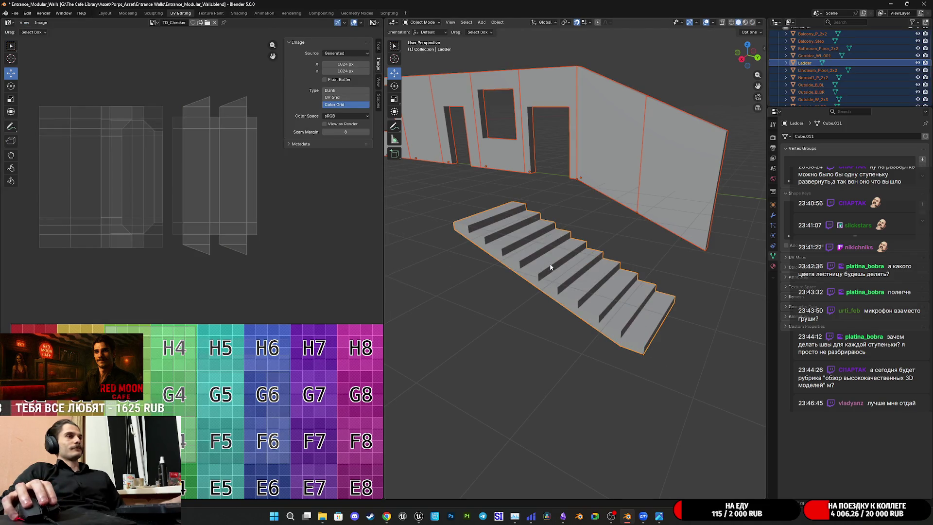
key("Tab")
scroll(286, 291, "down", 3)
Box-select both UV islands and rotate them 90 degrees
left_click(205, 219)
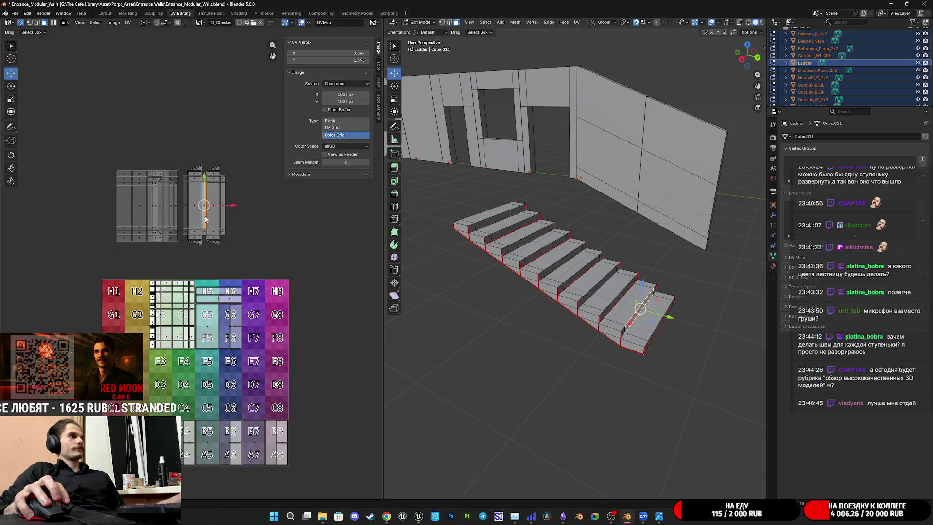
left_click_drag(260, 258, 181, 141)
middle_click_drag(263, 246, 226, 206)
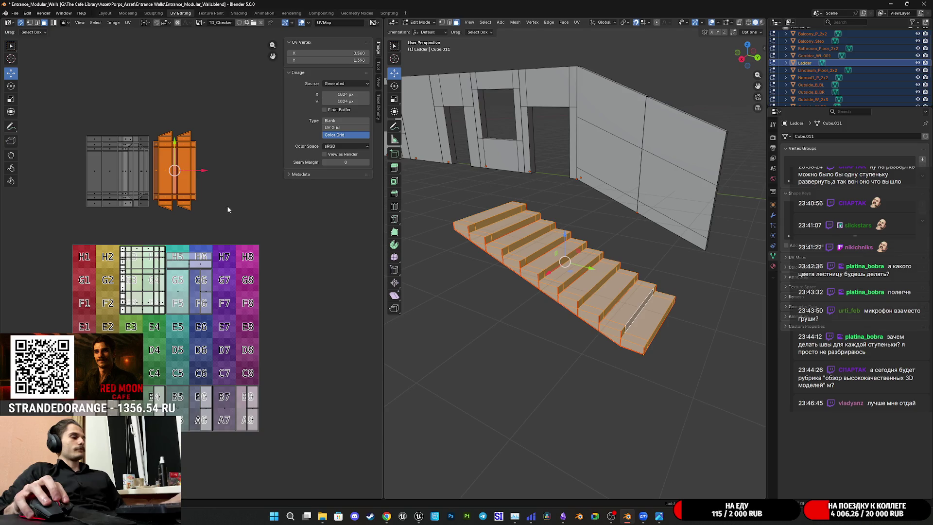
left_click_drag(233, 237, 63, 95)
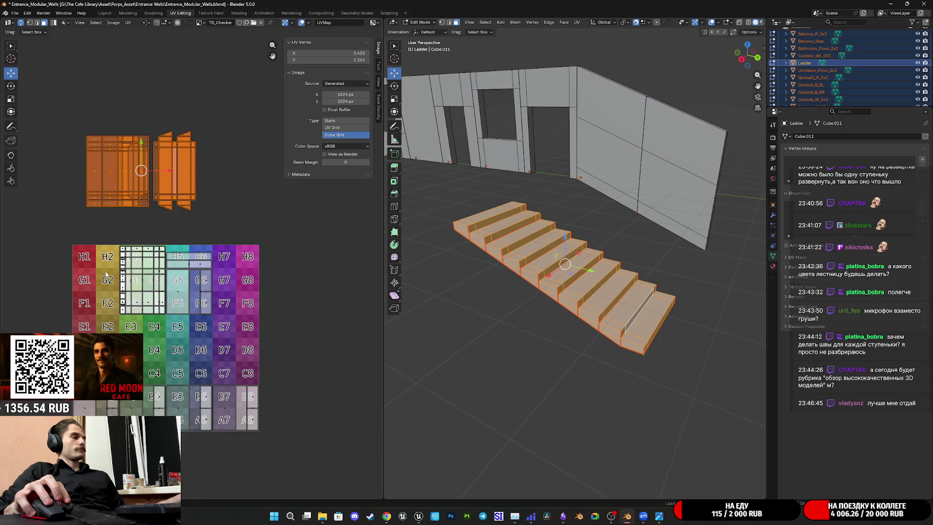
key("r")
left_click(246, 206)
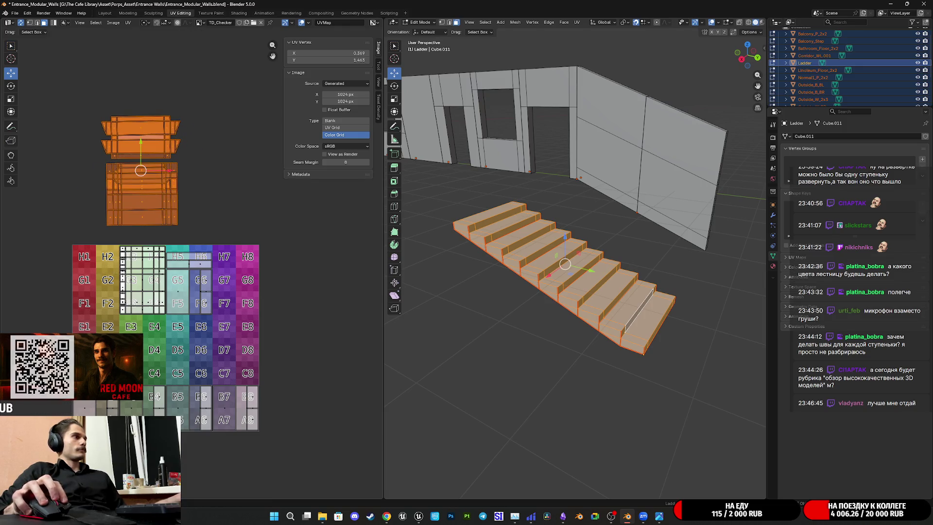
middle_click_drag(224, 265, 251, 250)
Move and scale the UV islands onto the checker's H1–F2 cells
key("g")
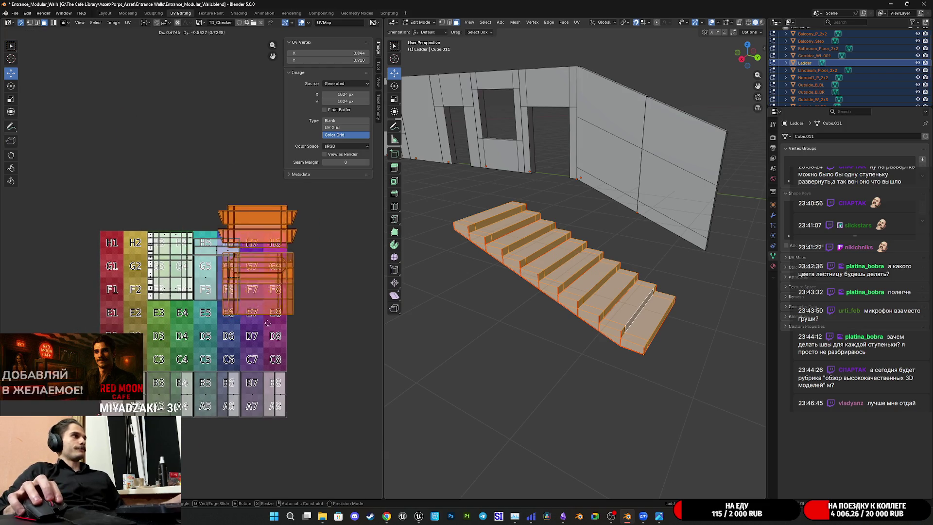
left_click(141, 321)
scroll(138, 294, "up", 5)
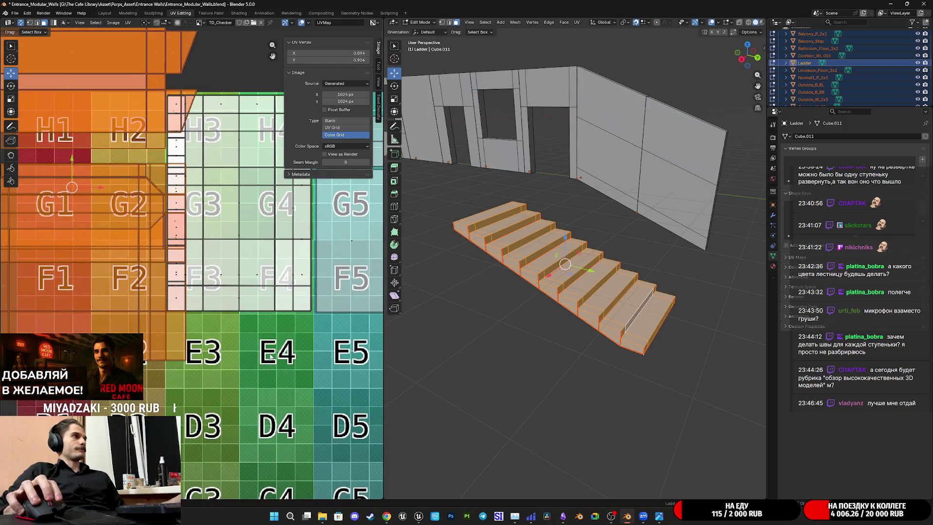
key("s")
middle_click_drag(168, 282, 257, 287)
scroll(262, 288, "up", 3)
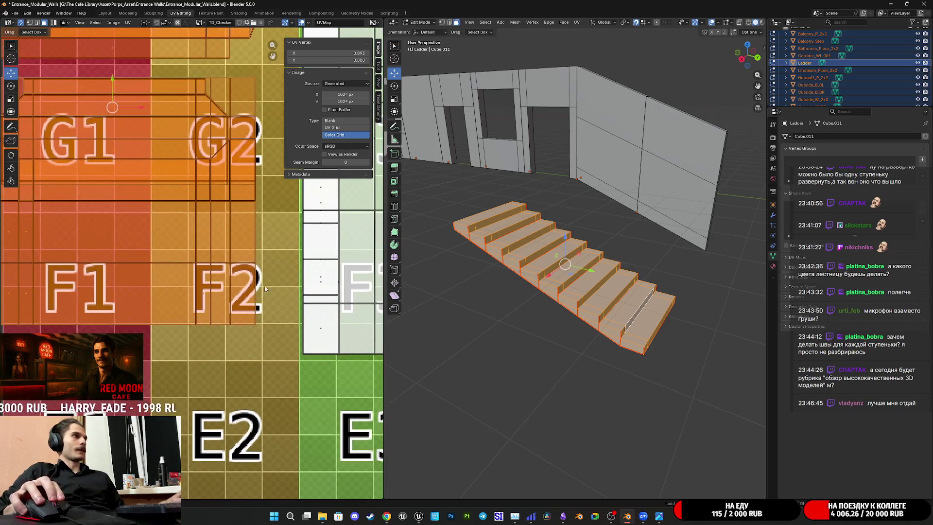
key("g")
scroll(296, 321, "down", 2)
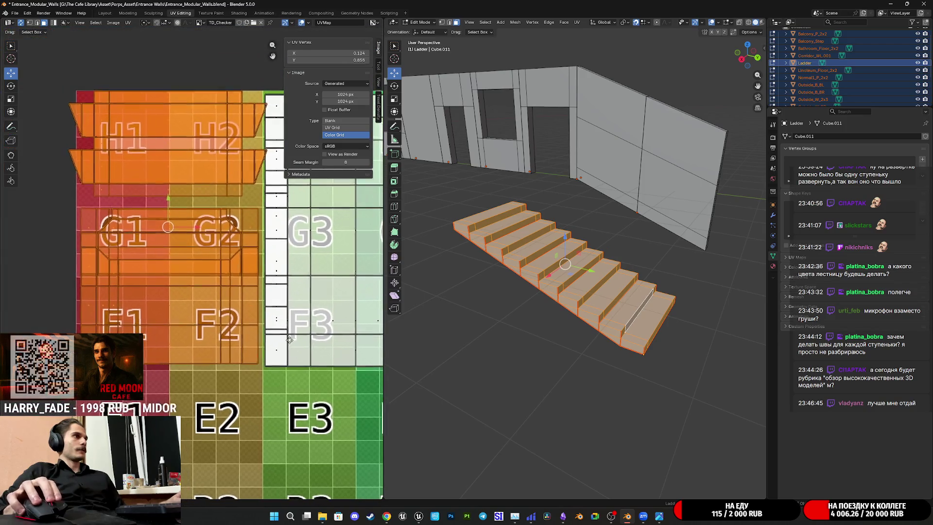
middle_click_drag(282, 325, 270, 334)
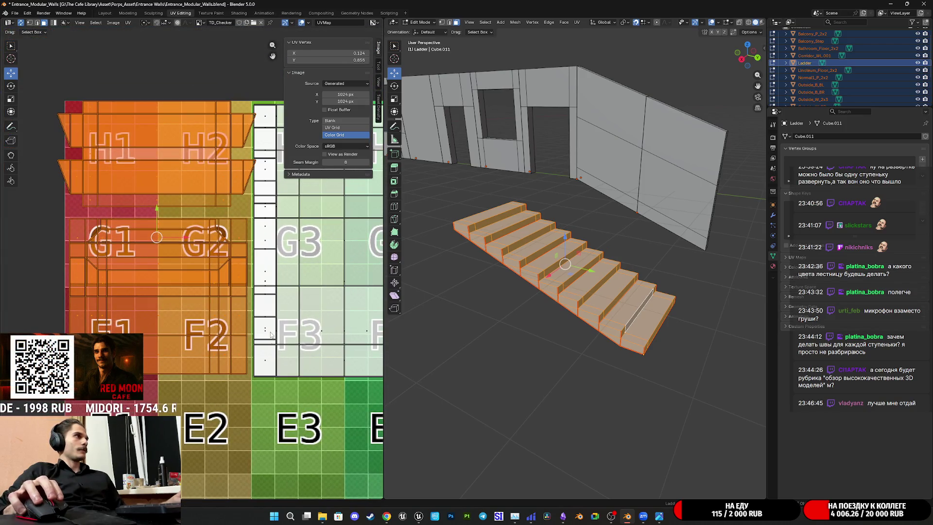
key("s")
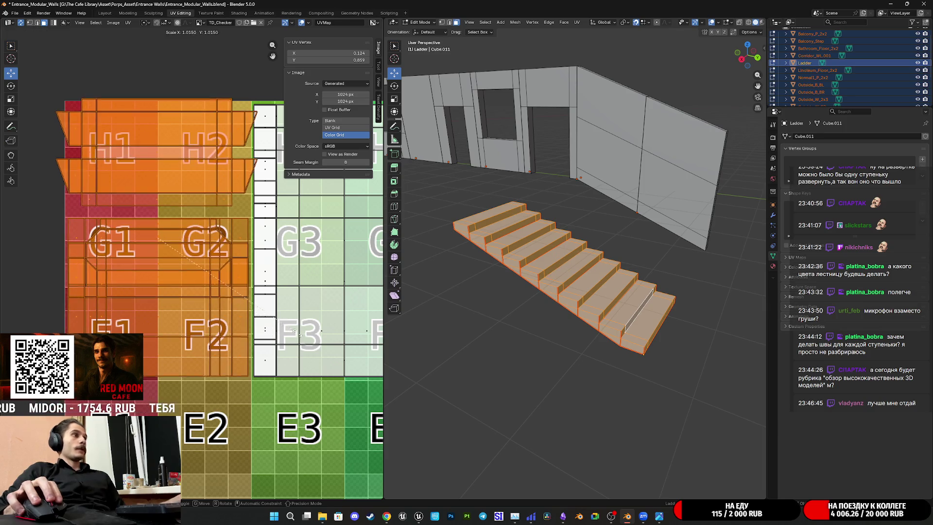
left_click(311, 335)
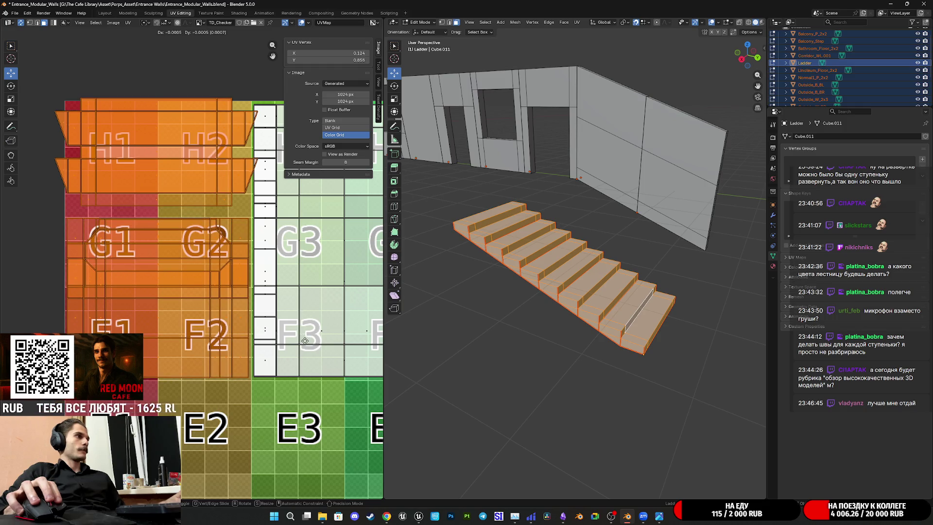
left_click(304, 339)
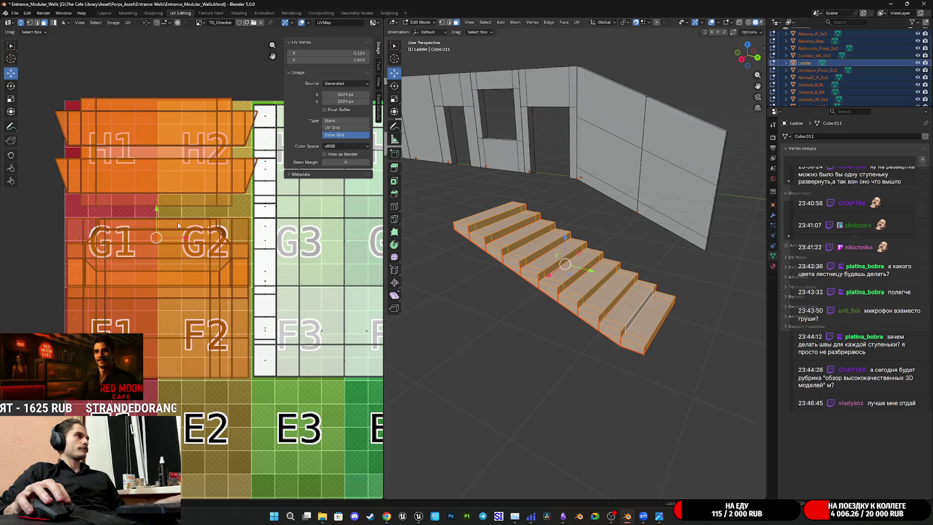
Shrink and shift the island up into the H row, then return to Object Mode
left_click_drag(156, 237, 155, 152)
middle_click_drag(206, 186, 198, 249)
scroll(198, 249, "up", 2)
key("s")
left_click(288, 300)
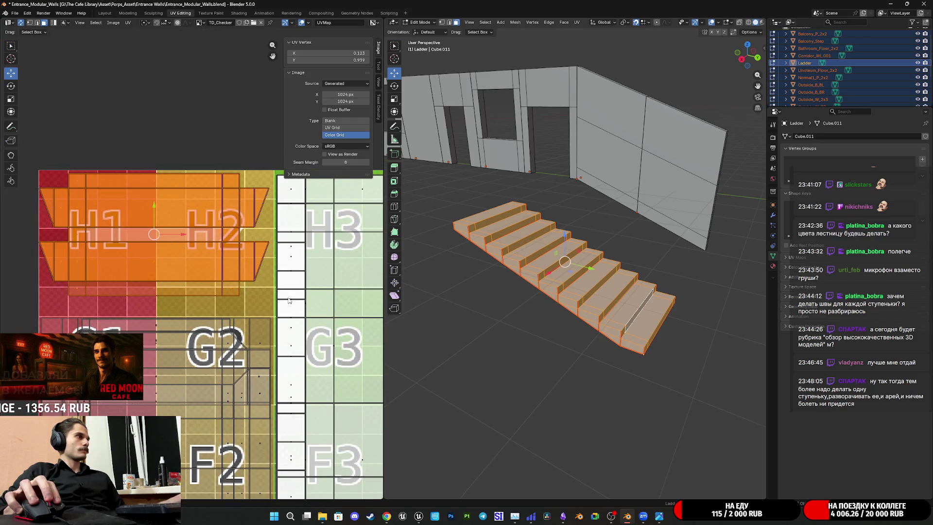
key("g")
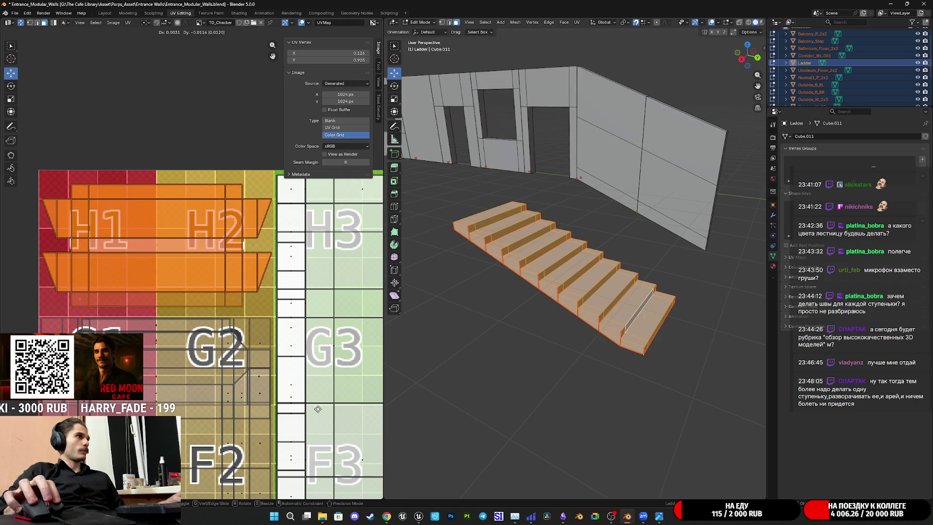
left_click(317, 408)
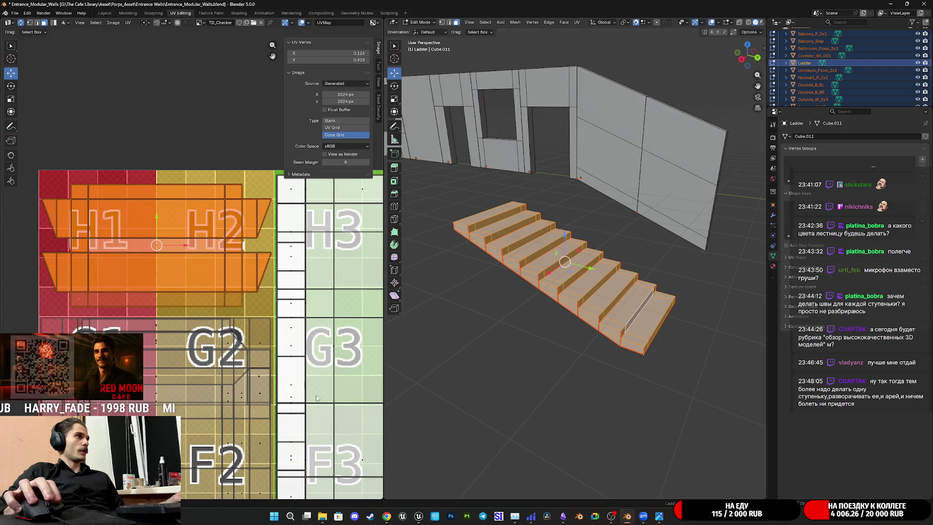
scroll(289, 364, "down", 5)
middle_click_drag(289, 363, 248, 307)
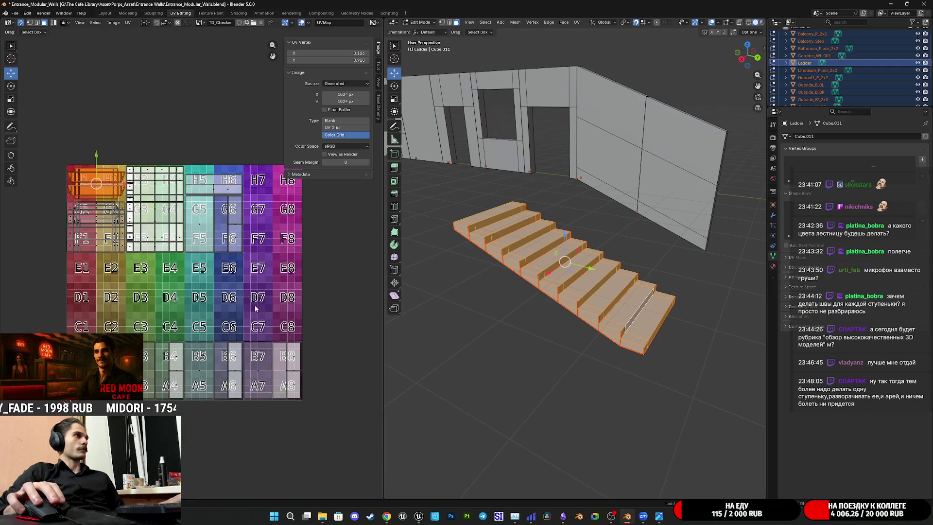
key("Tab")
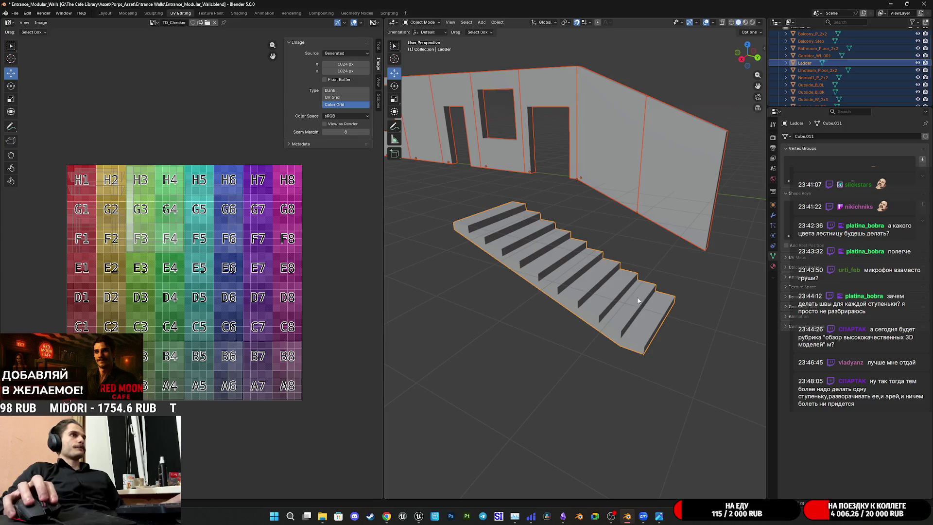
Place the ladder stairs against the wall's end and save the blend file
middle_click_drag(638, 301, 617, 306)
left_click(622, 292)
mouse_move(543, 354)
middle_mouse_down()
mouse_move(585, 362)
mouse_move(538, 393)
middle_mouse_up()
scroll(550, 351, "down", 4)
key("g")
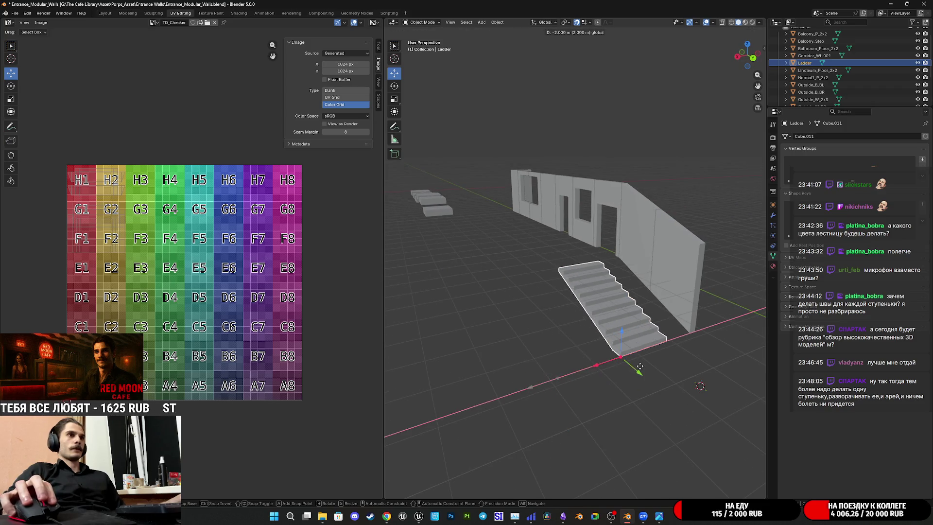
left_click(649, 386)
mouse_move(649, 386)
middle_mouse_down()
mouse_move(555, 376)
mouse_move(564, 371)
mouse_move(571, 376)
mouse_move(542, 391)
mouse_move(576, 377)
mouse_move(558, 384)
mouse_move(542, 366)
middle_mouse_up()
key("ctrl+s")
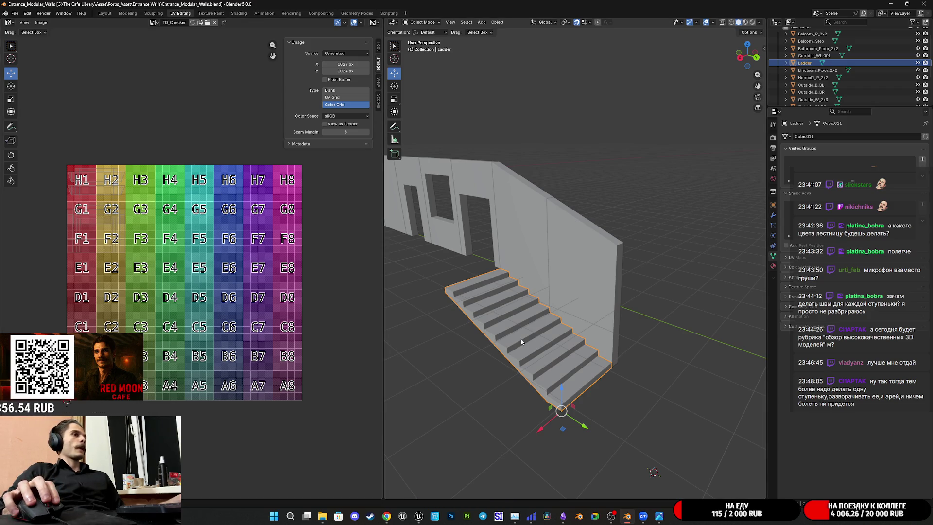
Select all walls and stairs and snap the selection to the 3D cursor
key("a")
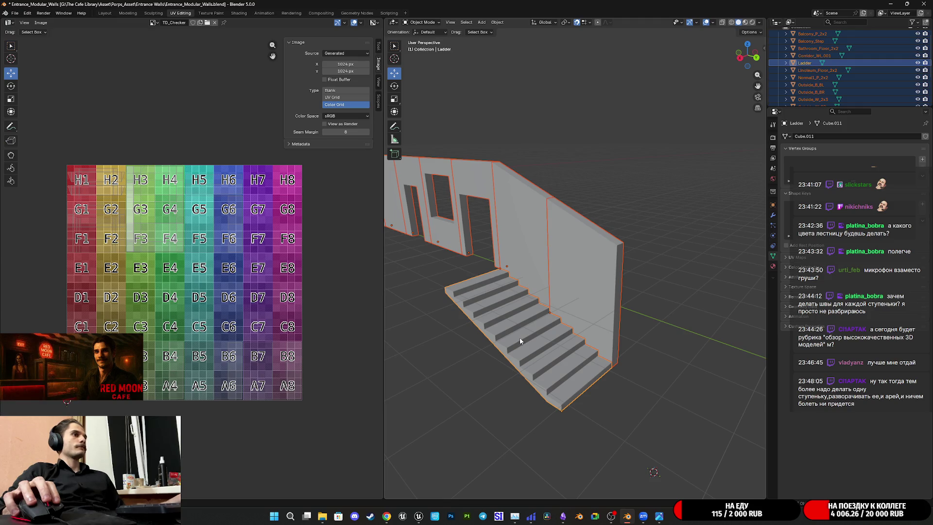
key("shift+a")
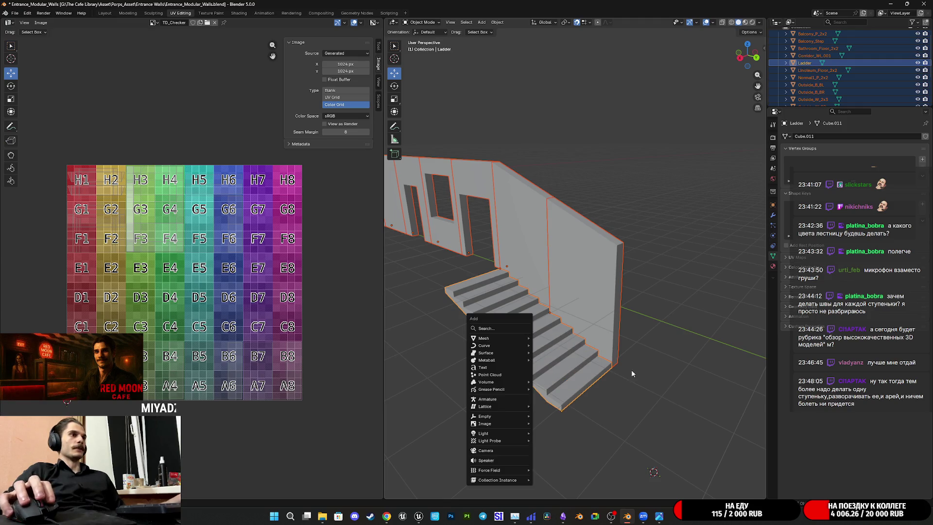
key("Escape")
key("shift+s")
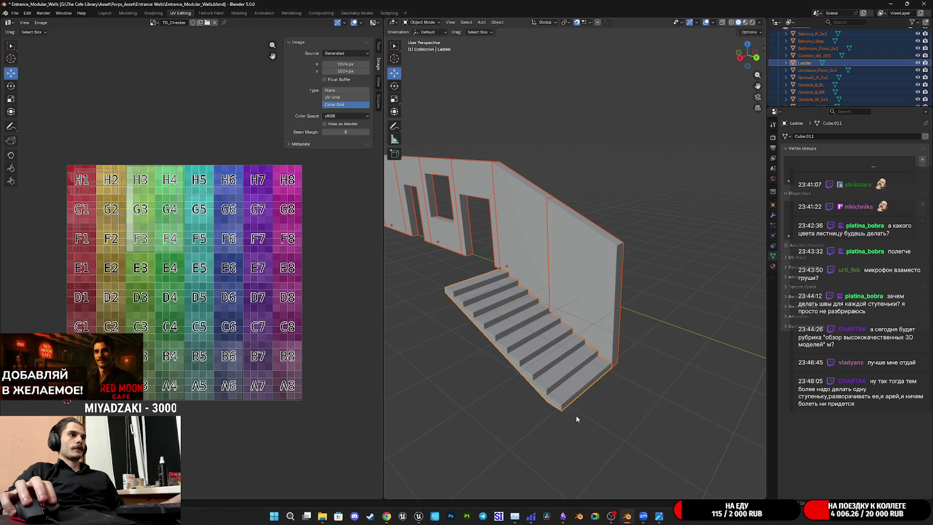
key("shift+s")
left_click(593, 373)
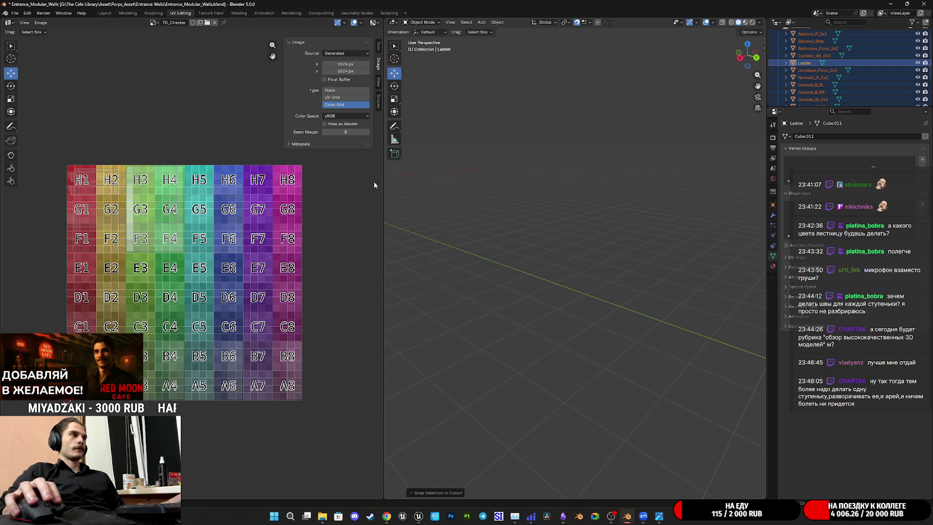
Export the walls and stairs as an FBX file
left_click(15, 13)
mouse_move(47, 124)
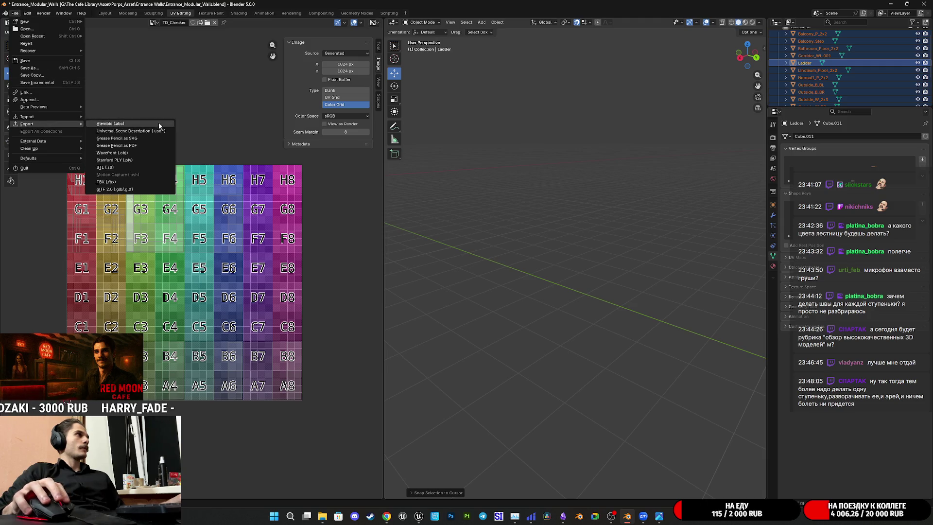
left_click(99, 174)
left_click(347, 390)
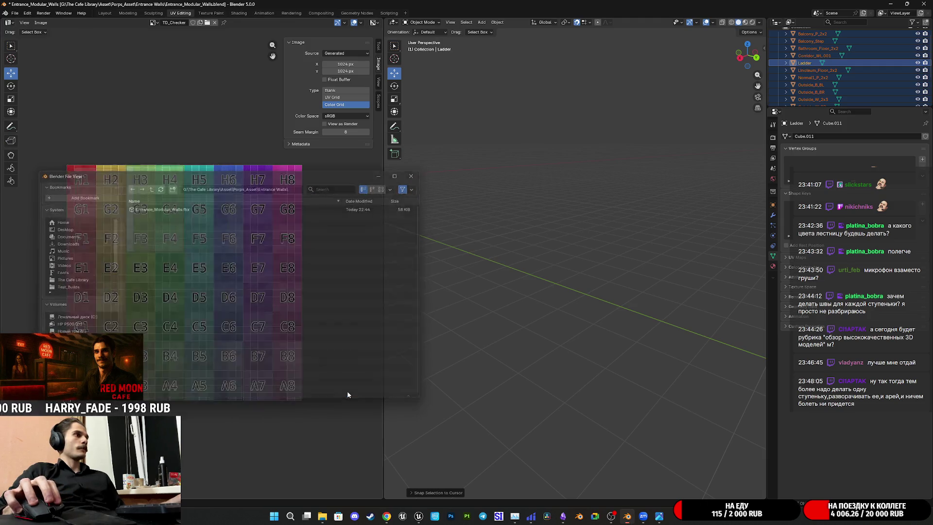
Restore the objects to their original spot, deselect all, and switch to Unreal Editor
key("ctrl+s")
left_click(671, 373)
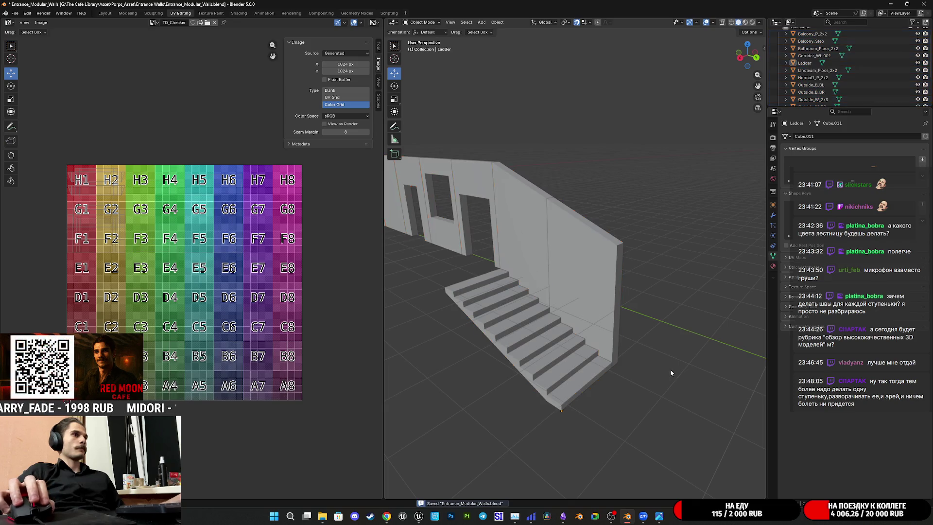
mouse_move(418, 517)
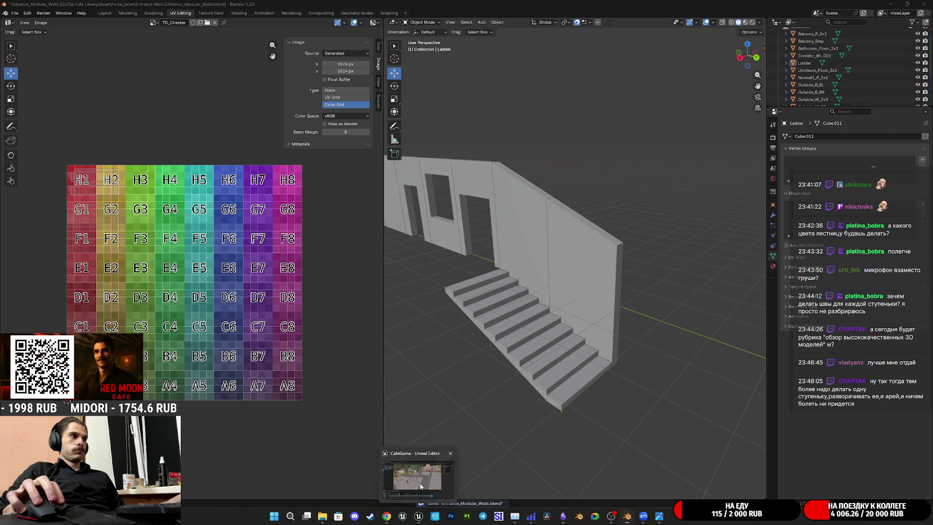
left_click(418, 471)
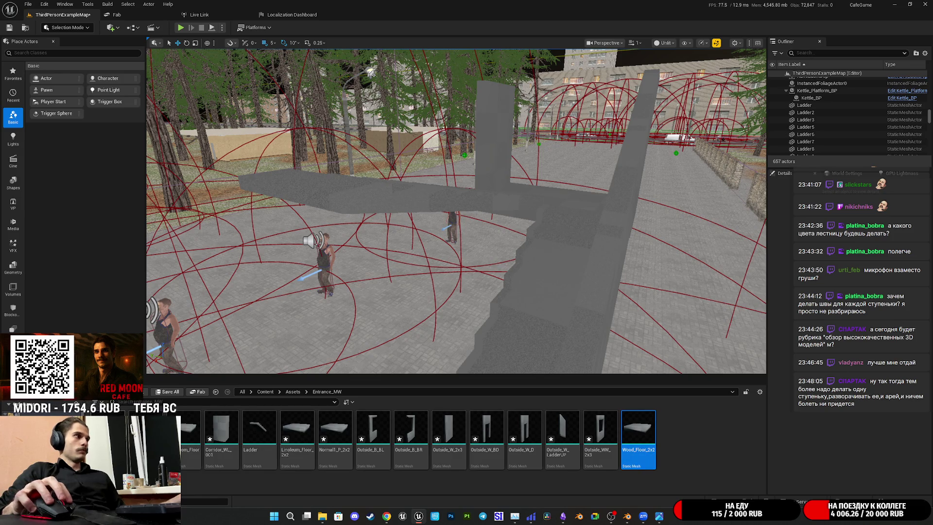
Reimport the selected Entrance_MW meshes and bring up the Save Content prompt
left_click(150, 438, "shift")
right_click(111, 428)
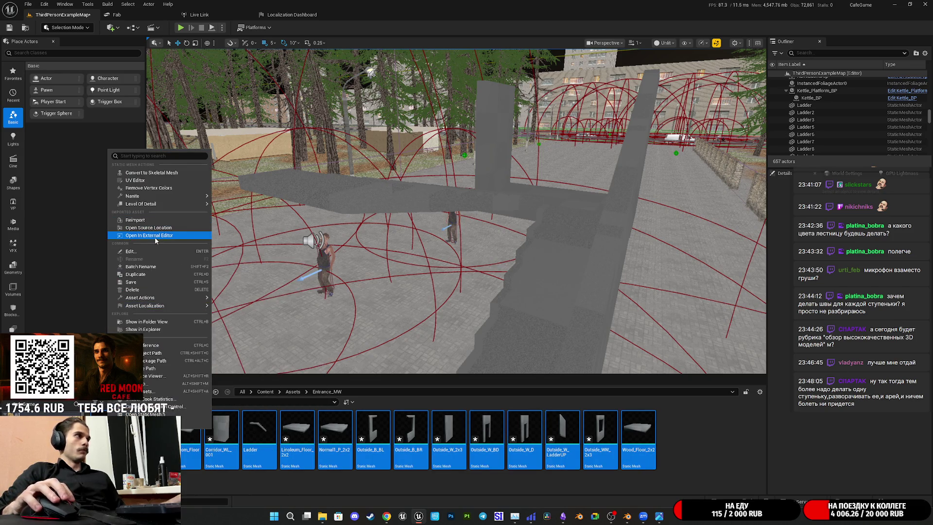
left_click(136, 220)
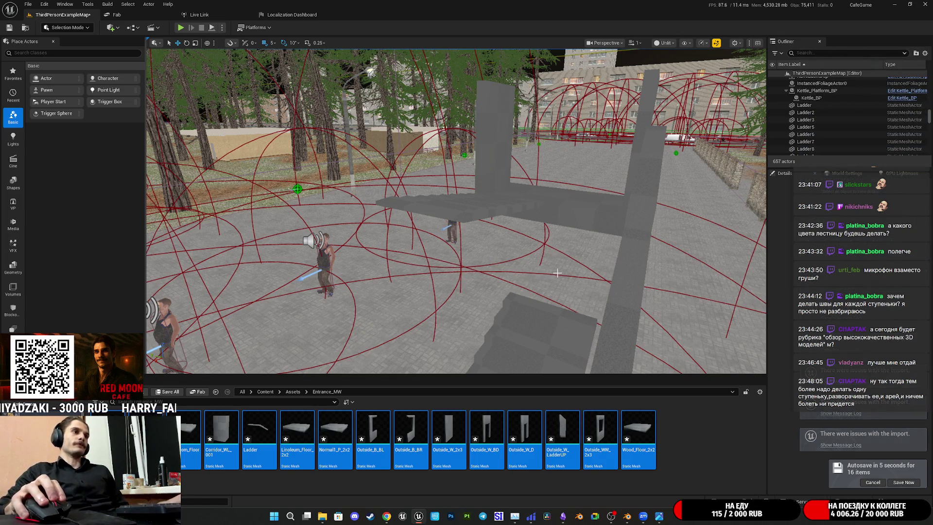
right_click_drag(557, 273, 515, 269)
left_click(167, 391)
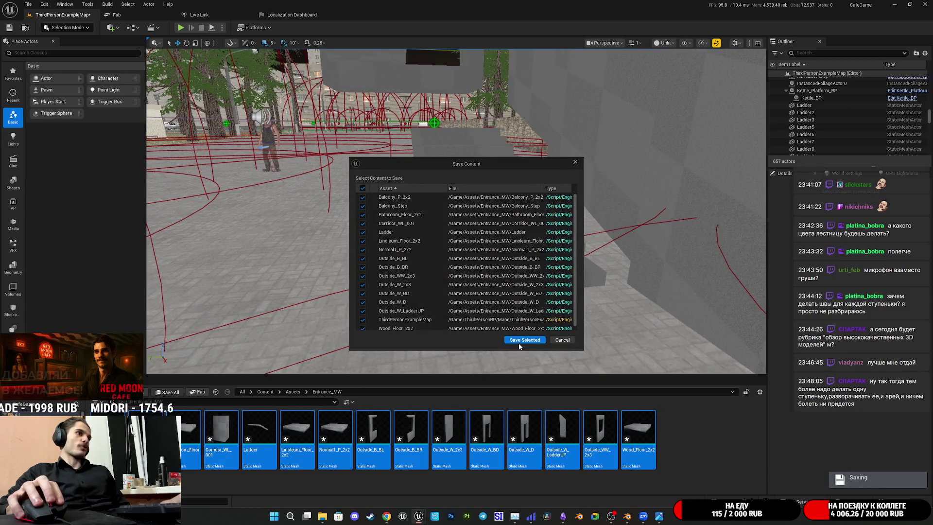
Save the reimported assets and push the Ladder5 wall down against the stairs
left_click(518, 342)
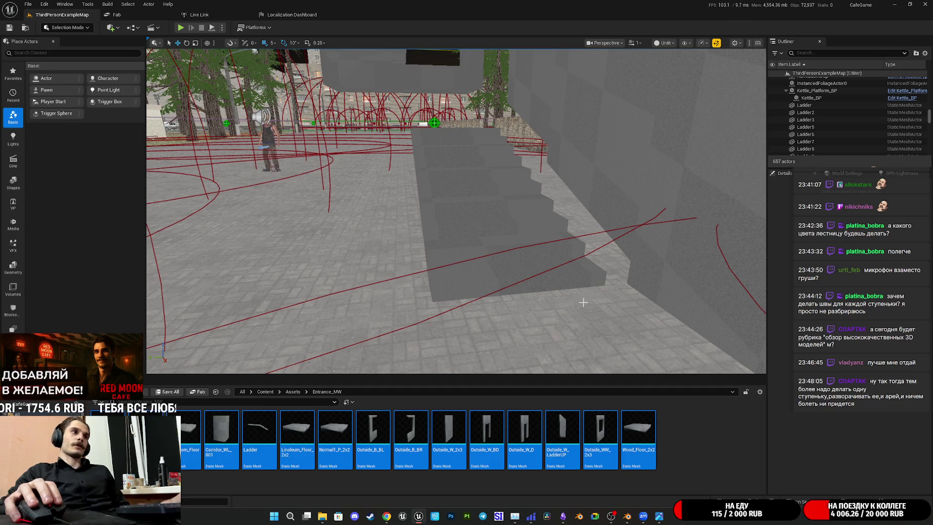
mouse_move(583, 305)
right_mouse_down()
mouse_move(497, 210)
mouse_move(410, 218)
right_mouse_up()
left_click(536, 250)
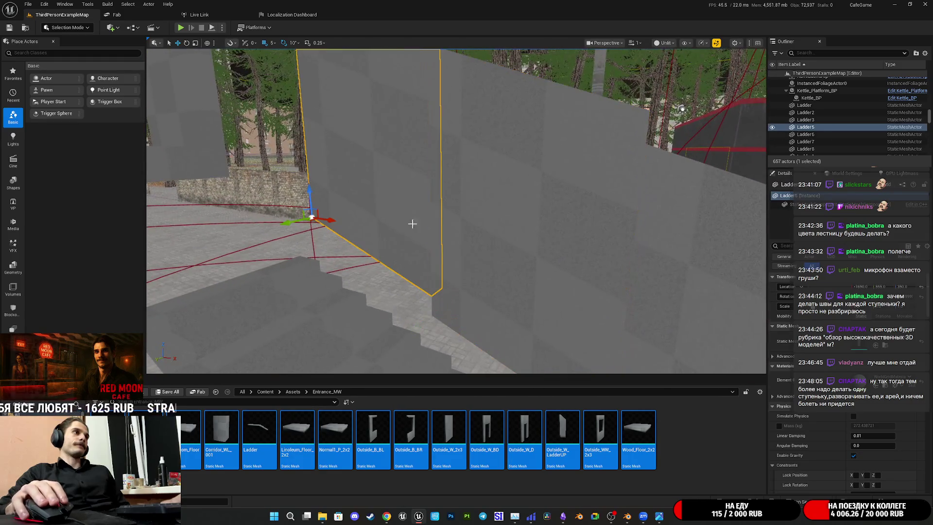
left_click_drag(310, 204, 310, 222)
right_click_drag(310, 222, 286, 217)
left_click_drag(238, 127, 238, 121)
mouse_move(238, 121)
right_mouse_down()
mouse_move(337, 218)
mouse_move(475, 208)
right_mouse_up()
Raise the Ladder7 wall and check the Ladder6 and Ladder5 walls beside the stairs
left_click(337, 219)
left_click(485, 226)
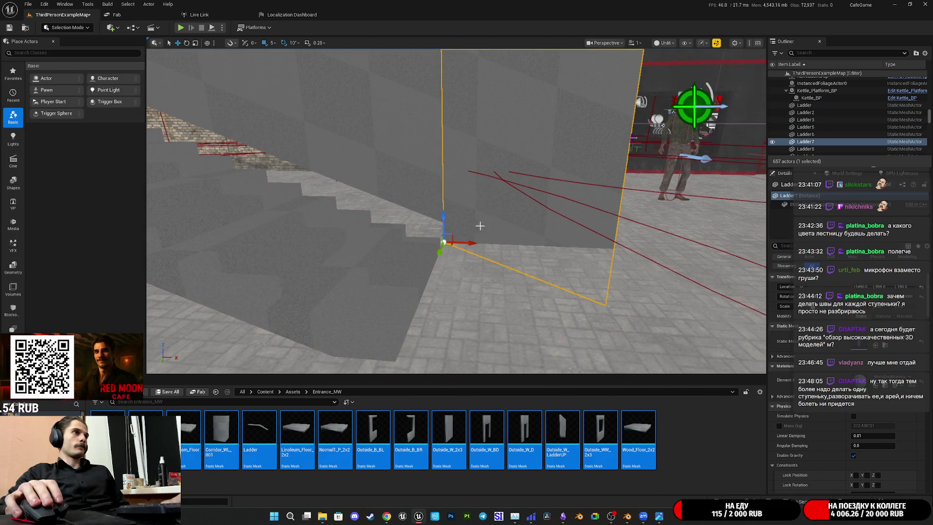
left_click_drag(448, 217, 453, 149)
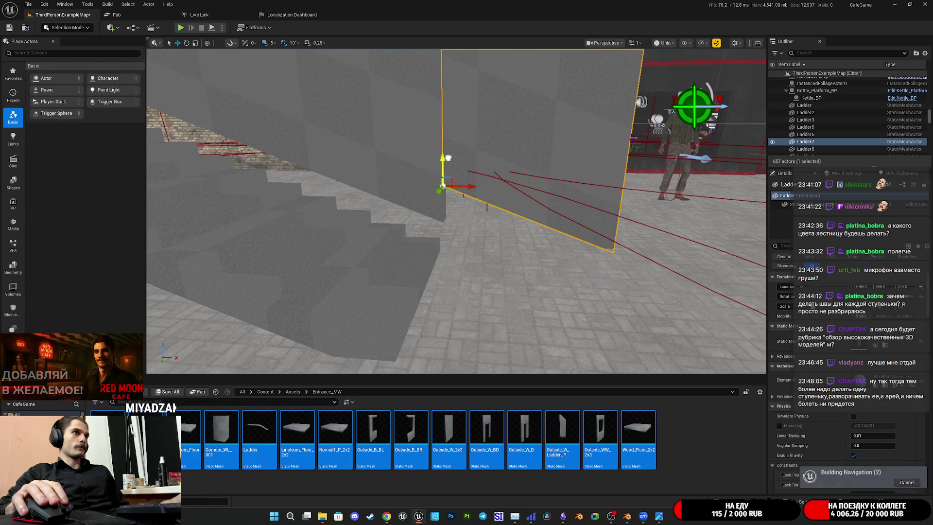
left_click(416, 166)
key("f")
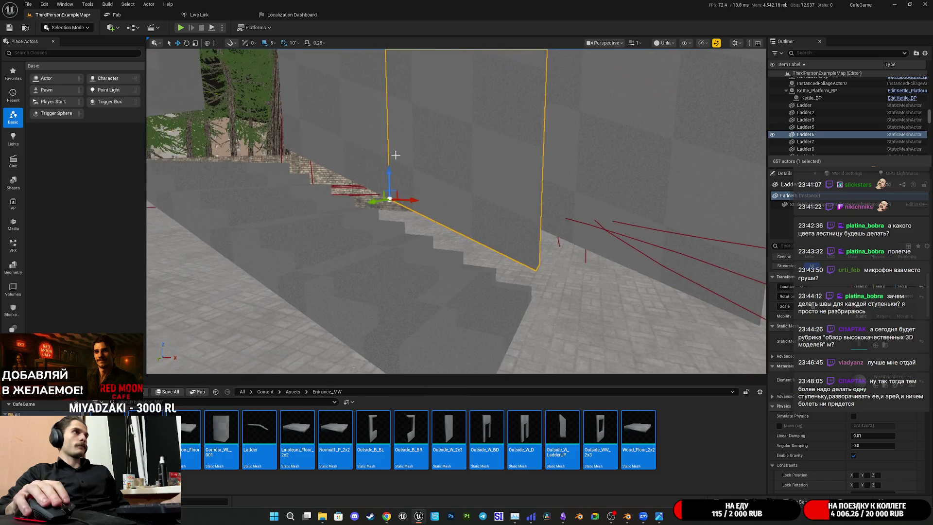
left_click(375, 154, "ctrl")
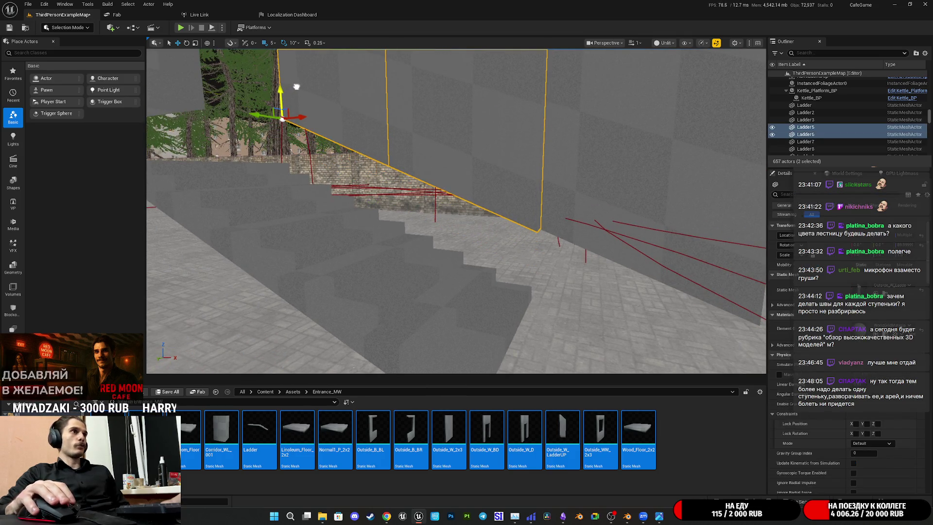
right_click_drag(457, 212, 455, 209)
right_click_drag(418, 254, 418, 254)
left_click(418, 254)
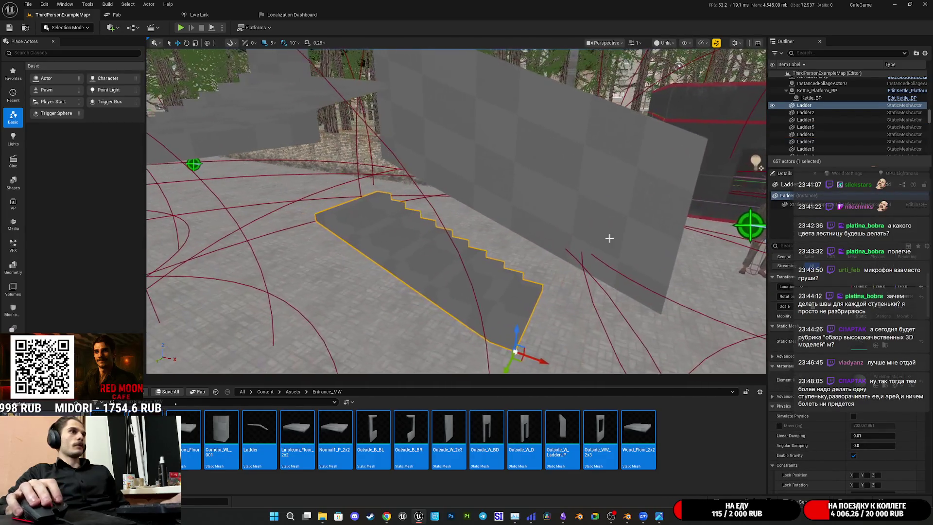
Delete the extra Ladder7 wall
left_click(661, 212)
key("Delete")
left_click(466, 190)
left_click(454, 189, "ctrl")
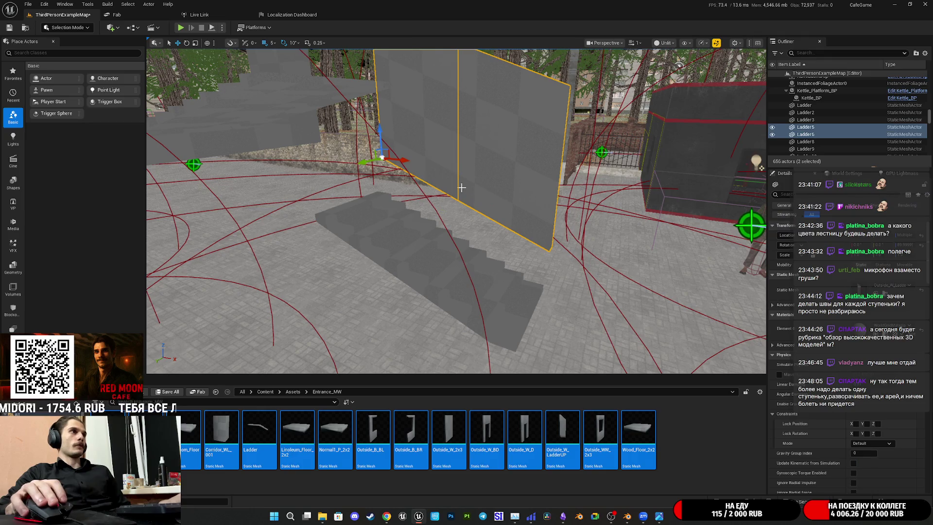
mouse_move(454, 190)
right_mouse_down()
mouse_move(439, 192)
mouse_move(607, 104)
right_mouse_up()
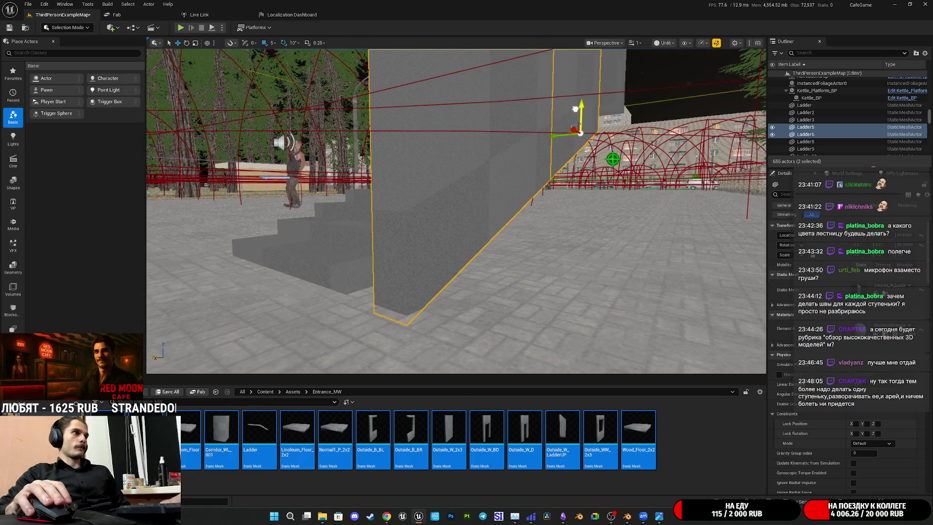
left_click(334, 223)
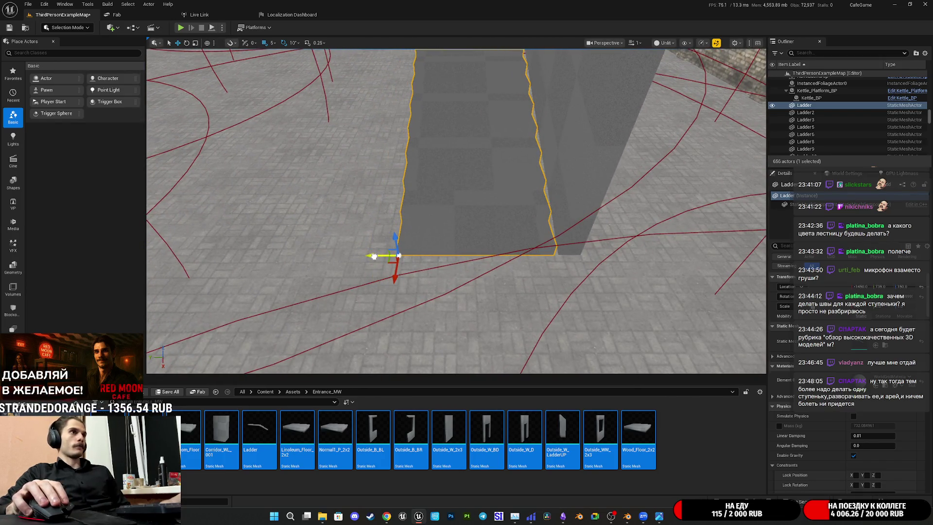
mouse_move(457, 209)
right_mouse_down()
mouse_move(520, 214)
mouse_move(554, 239)
right_mouse_up()
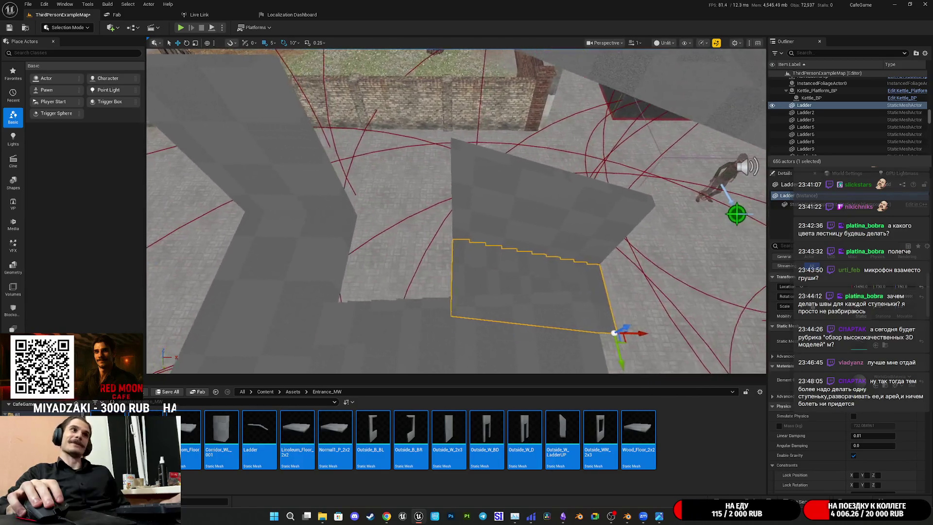
Select Ladder8, Ladder10, Ladder11 and one more stair piece and lower them
left_click(329, 253)
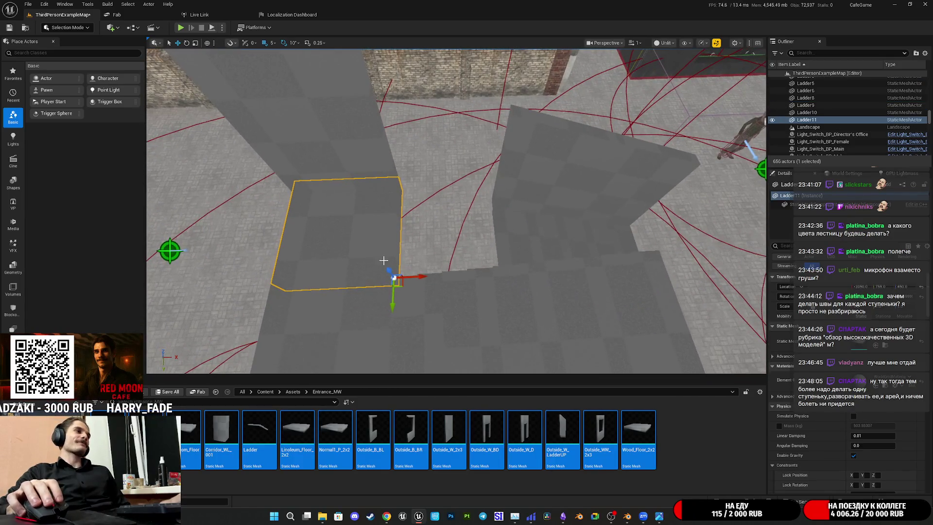
mouse_move(418, 277)
right_mouse_down()
mouse_move(392, 229)
mouse_move(428, 253)
mouse_move(428, 194)
mouse_move(457, 204)
mouse_move(447, 195)
right_mouse_up()
left_click(470, 214)
left_click(392, 246, "ctrl")
mouse_move(392, 246)
right_mouse_down()
mouse_move(403, 223)
mouse_move(467, 258)
right_mouse_up()
left_click(467, 258, "ctrl")
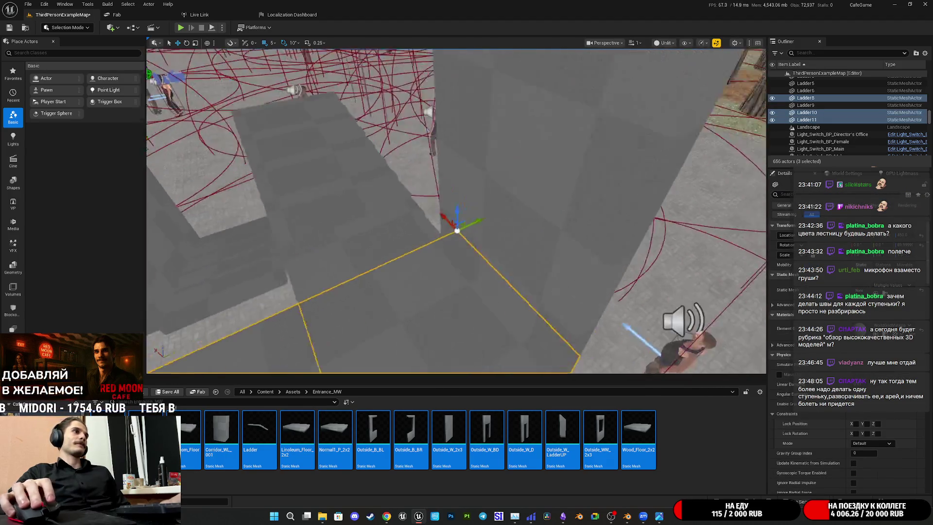
right_click_drag(447, 228, 444, 225)
left_click(346, 255, "ctrl")
mouse_move(346, 254)
right_mouse_down()
mouse_move(417, 253)
mouse_move(402, 225)
mouse_move(504, 175)
right_mouse_up()
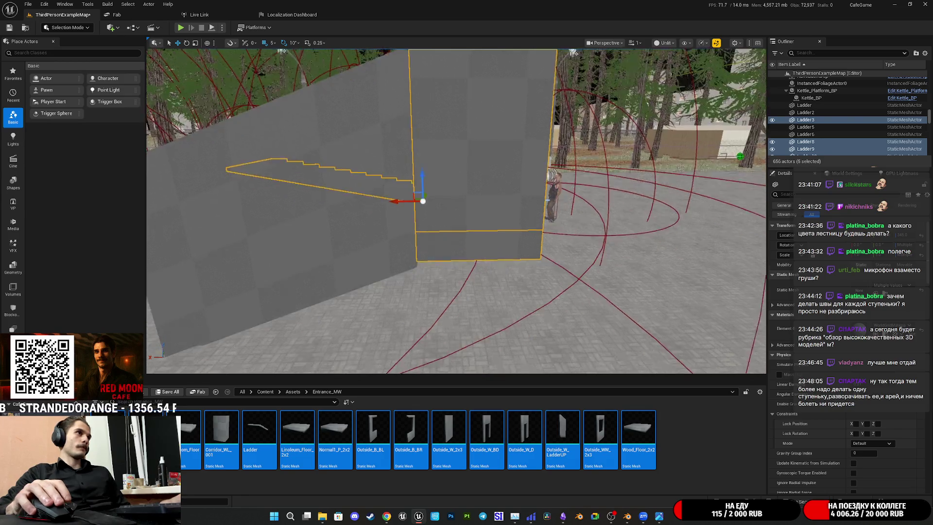
mouse_move(461, 152)
left_mouse_down()
mouse_move(471, 177)
mouse_move(470, 158)
left_mouse_up()
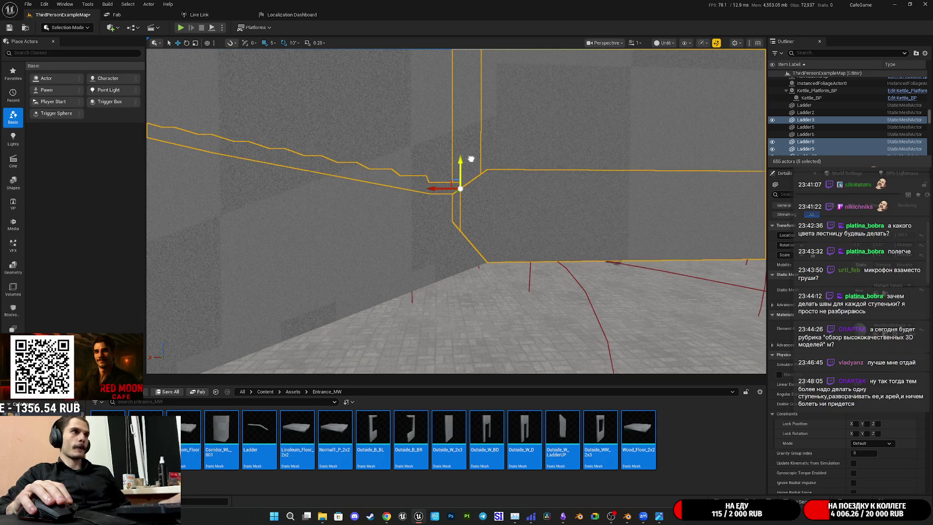
right_click_drag(470, 158, 438, 164)
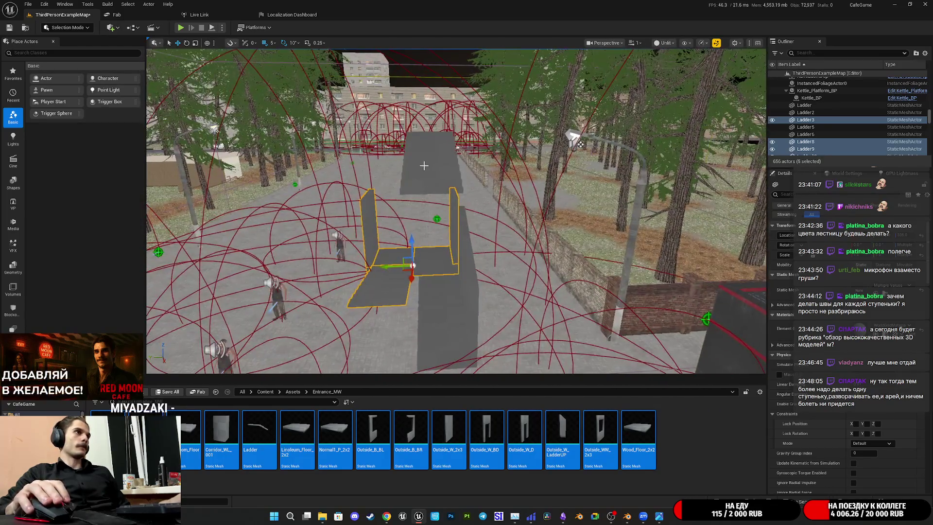
left_click(425, 165)
right_click_drag(424, 164, 452, 175)
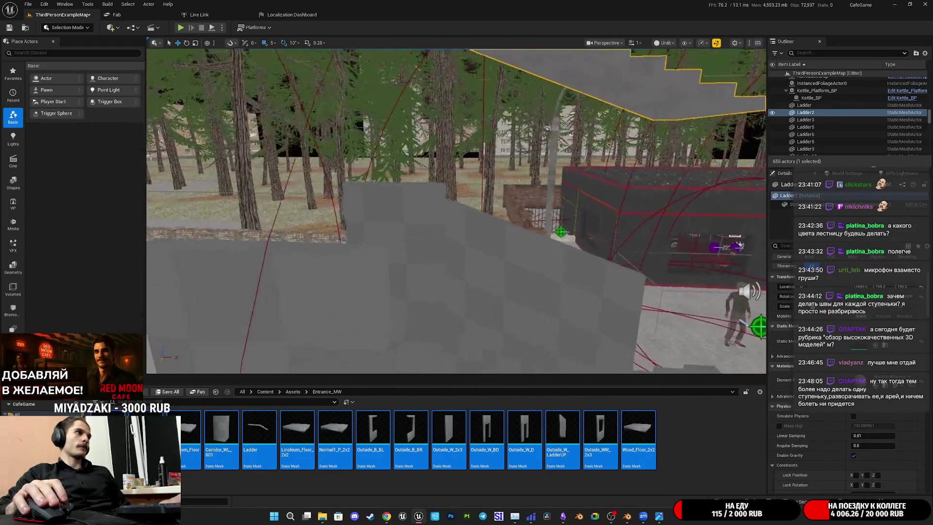
left_click(369, 177)
mouse_move(369, 178)
right_mouse_down()
mouse_move(408, 178)
mouse_move(398, 196)
right_mouse_up()
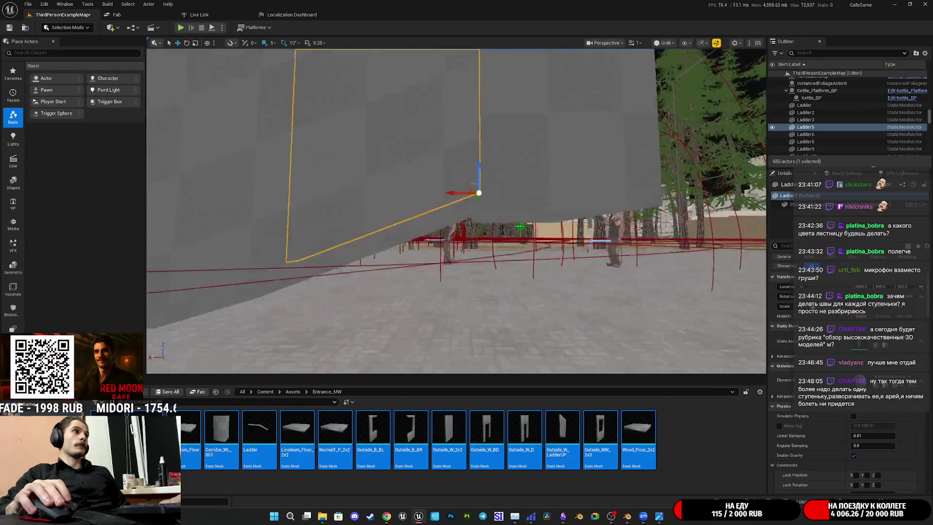
left_click(545, 234)
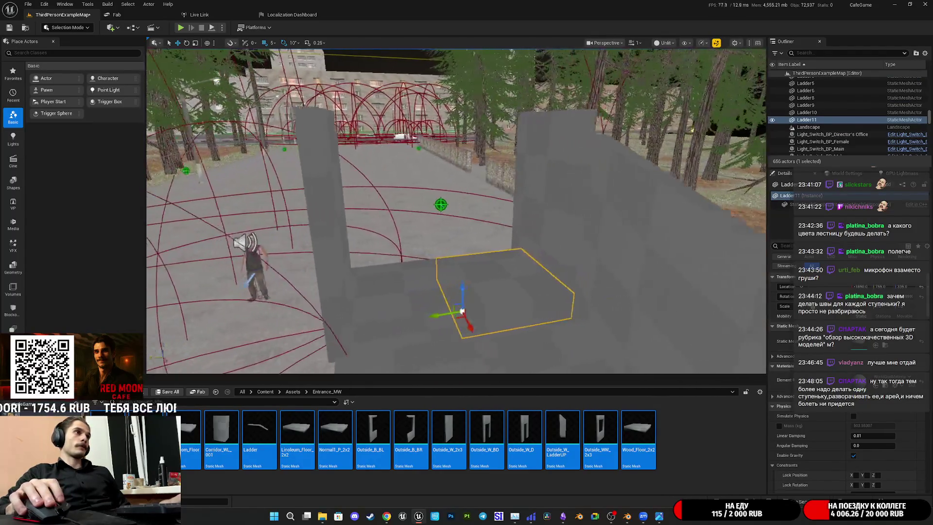
left_click(565, 174, "ctrl")
left_click(369, 177, "ctrl")
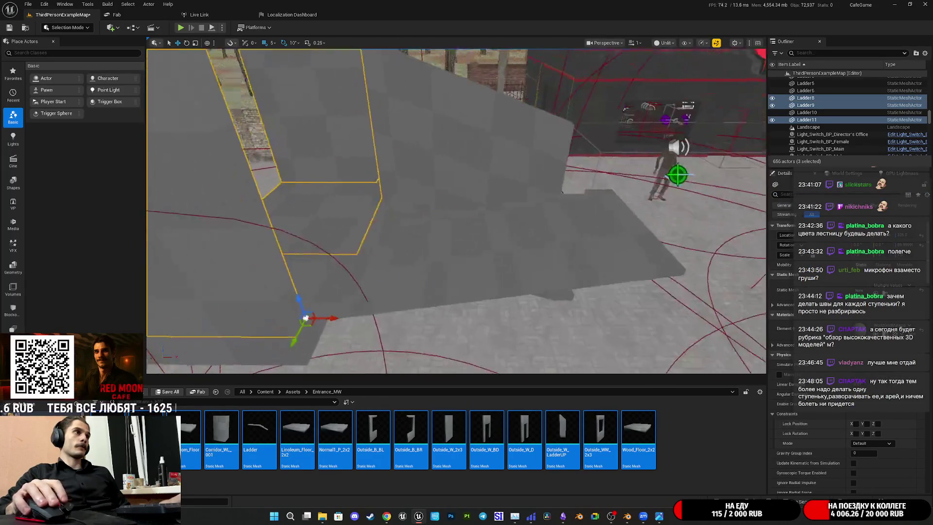
left_click(429, 229, "ctrl")
right_click_drag(430, 229, 430, 229)
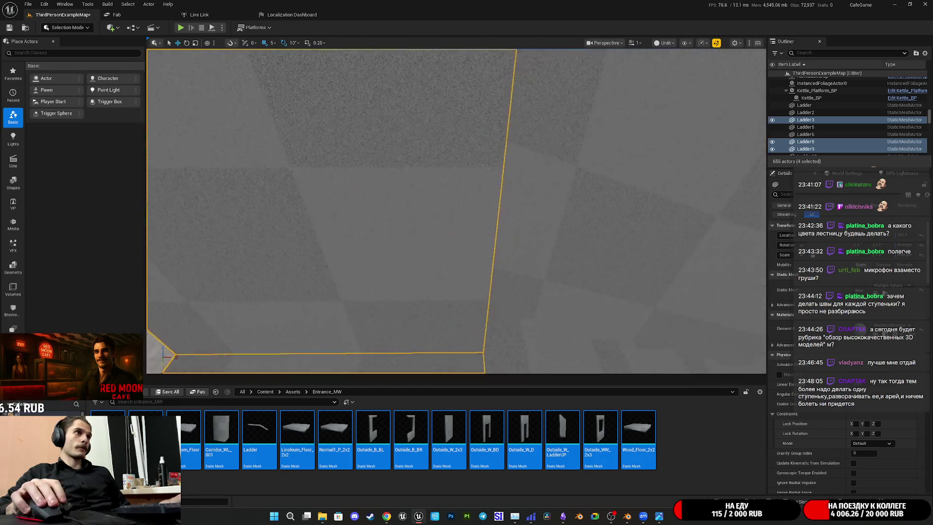
key("f")
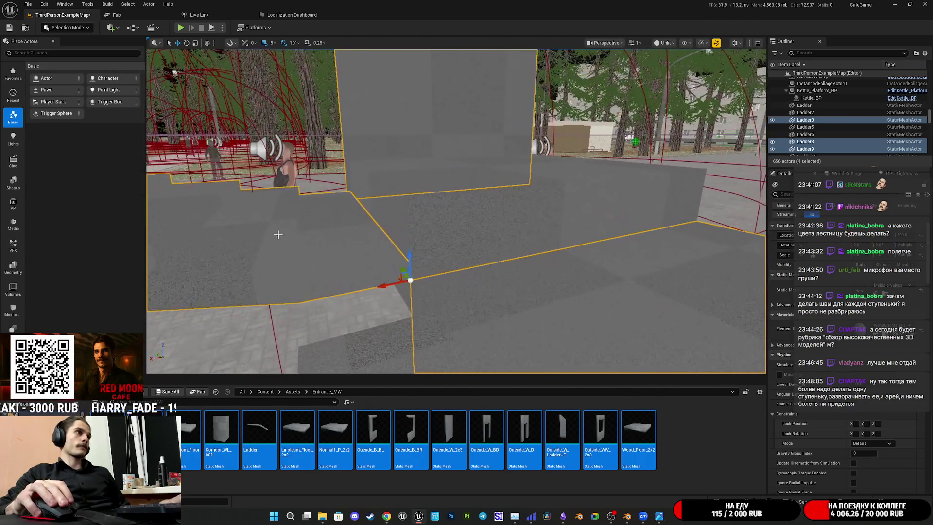
left_click(400, 252)
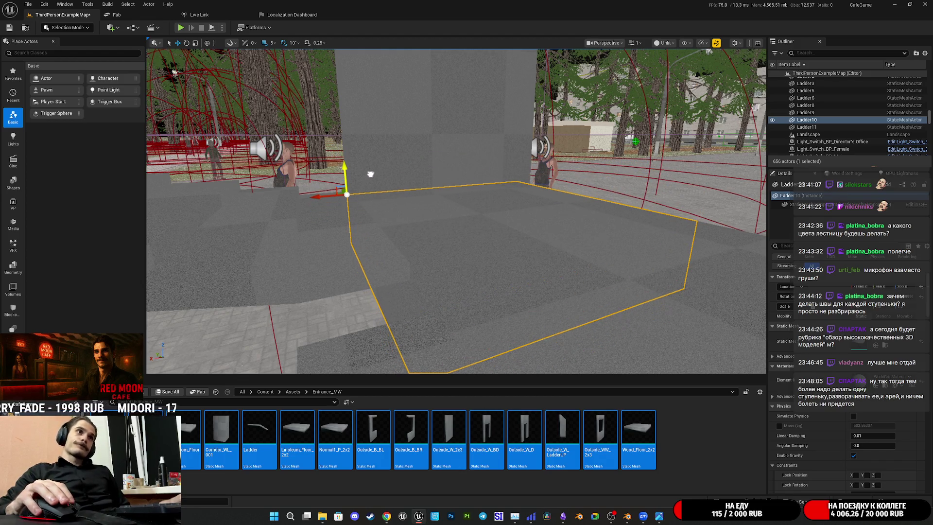
right_click_drag(394, 181, 292, 185)
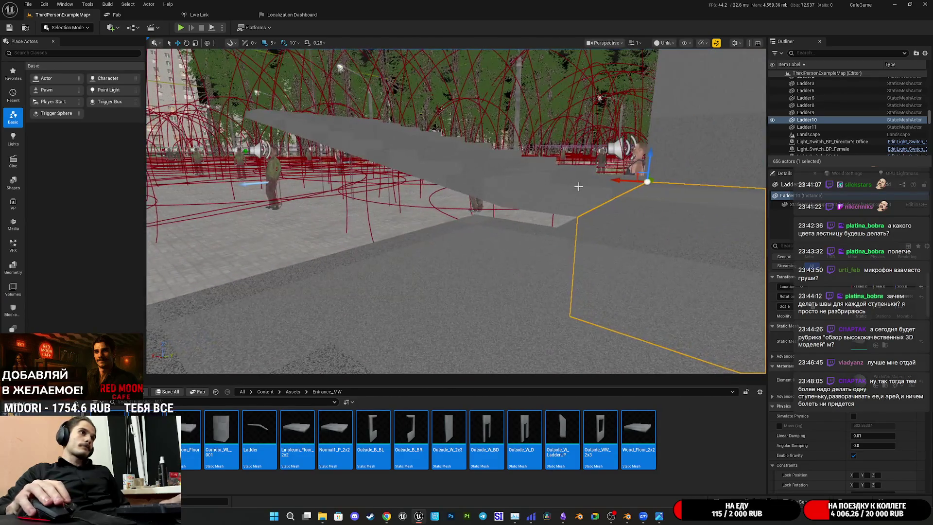
left_click(340, 219)
scroll(340, 218, "up", 3)
mouse_move(457, 211)
right_mouse_down()
mouse_move(445, 172)
mouse_move(447, 202)
mouse_move(457, 187)
mouse_move(447, 223)
right_mouse_up()
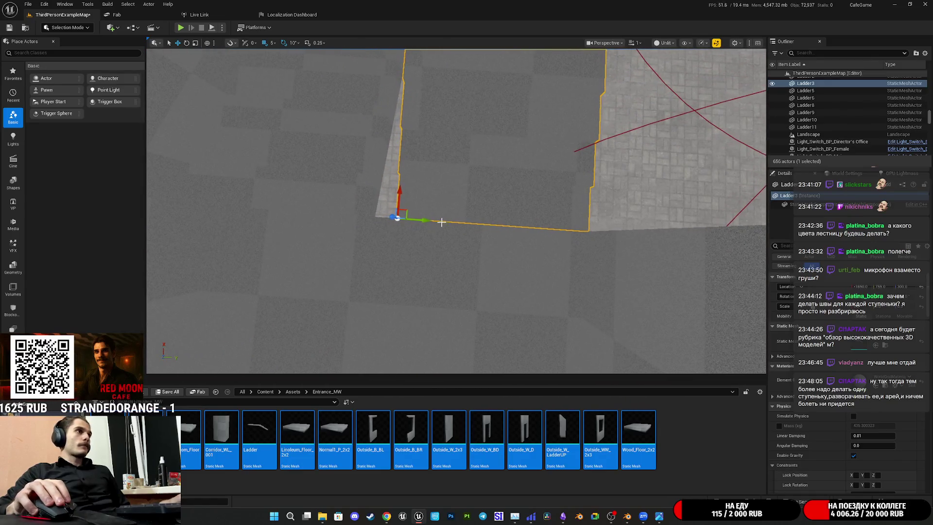
Slide Ladder3 along Y from 755 to 730
mouse_move(424, 221)
left_mouse_down()
mouse_move(402, 219)
mouse_move(410, 219)
left_mouse_up()
right_click_drag(410, 219, 424, 208)
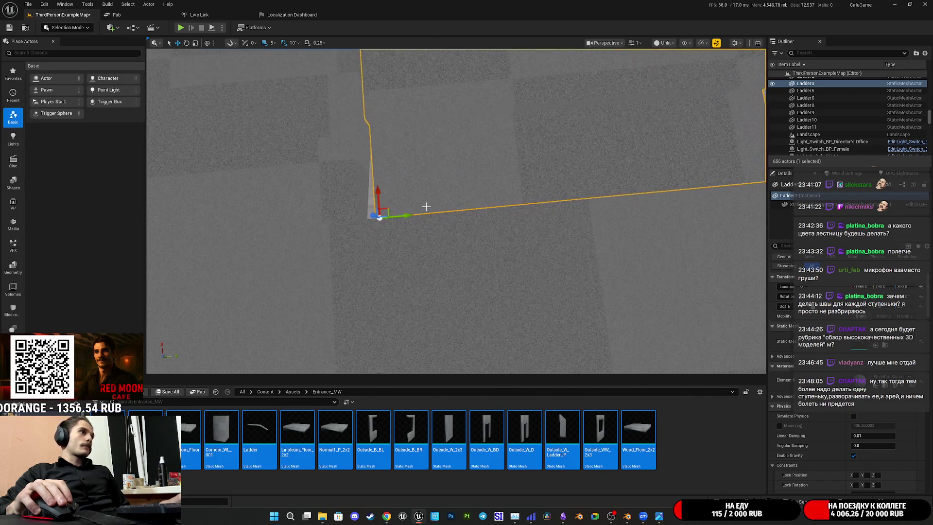
left_click_drag(405, 219, 381, 218)
right_click_drag(380, 218, 422, 222)
mouse_move(491, 232)
right_mouse_down()
mouse_move(515, 233)
mouse_move(427, 254)
mouse_move(610, 193)
right_mouse_up()
Reselect Ladder3, set its Y position to 745, and save the level
left_click(427, 254)
left_click(610, 194)
right_click_drag(416, 203, 416, 203)
right_click_drag(454, 195, 506, 194)
left_click(454, 195)
left_click(506, 194)
left_click_drag(309, 208, 361, 210)
right_click_drag(325, 246, 325, 247)
right_click_drag(361, 220, 362, 219)
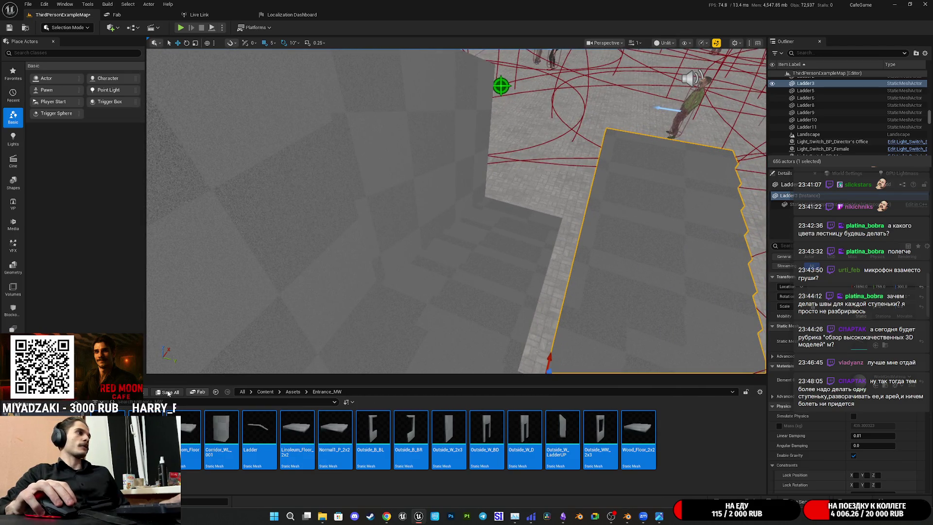
left_click(167, 393)
left_click(518, 338)
Select the Ladder2 stair piece from above and delete it
right_click_drag(496, 240, 496, 239)
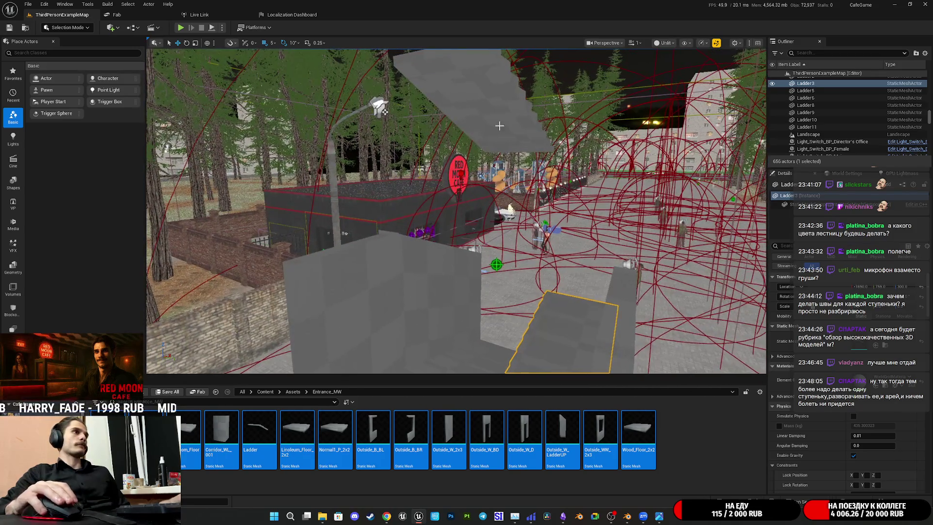
left_click(505, 131)
right_click_drag(505, 136, 505, 136)
mouse_move(495, 239)
right_mouse_down()
mouse_move(479, 263)
mouse_move(452, 249)
right_mouse_up()
key("Delete")
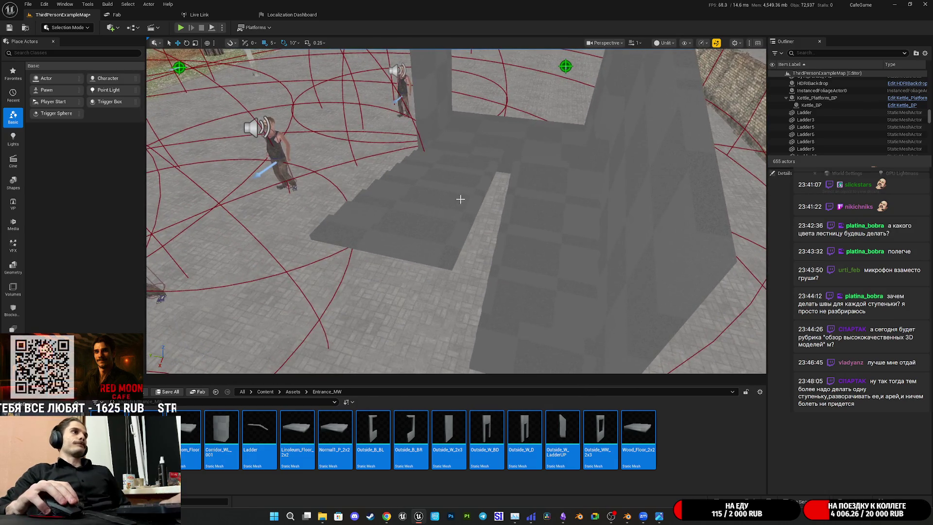
Select Ladder3 and three other stairs and Alt-drag upward to duplicate them
left_click(485, 145)
left_click(559, 152, "ctrl")
left_click(558, 214, "ctrl")
right_click_drag(558, 214, 558, 221)
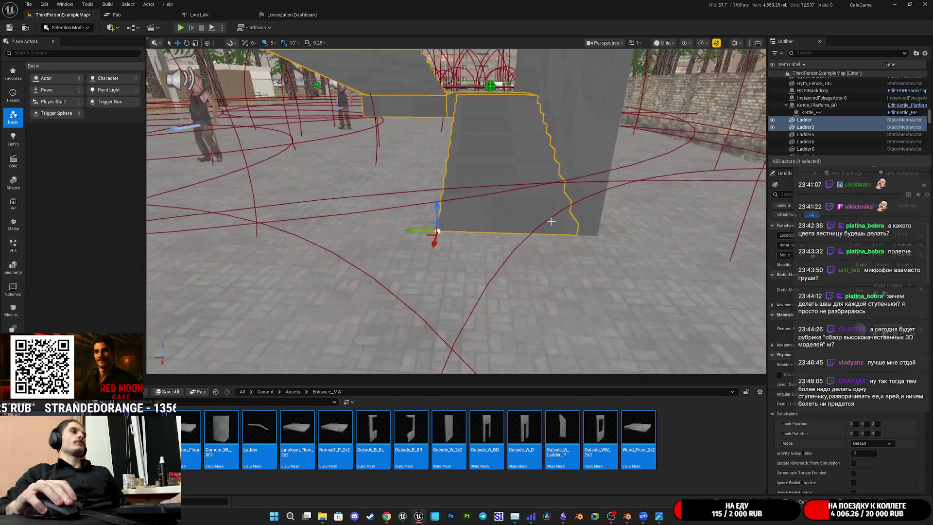
left_click_drag(439, 204, 445, 78, "alt")
right_click_drag(445, 78, 445, 78)
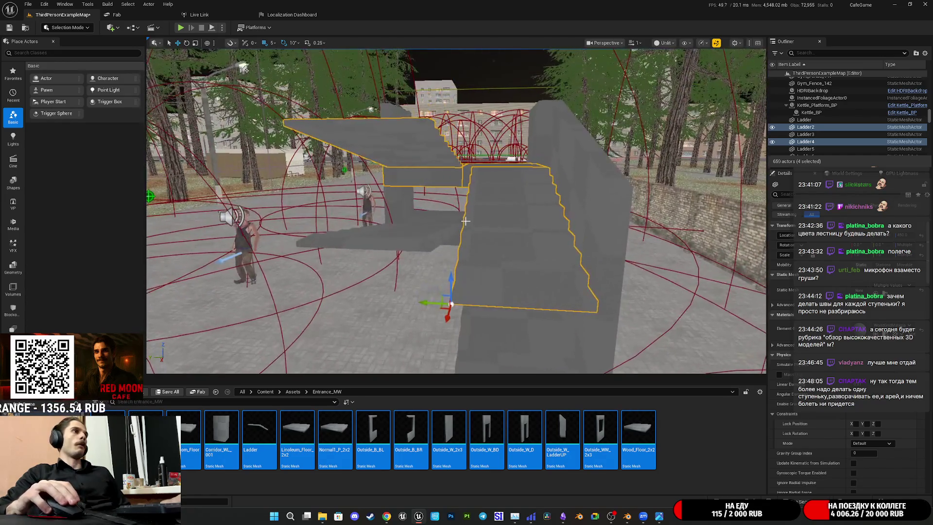
Raise the duplicated stairs further and check the gaps around them
right_click_drag(482, 280, 482, 280)
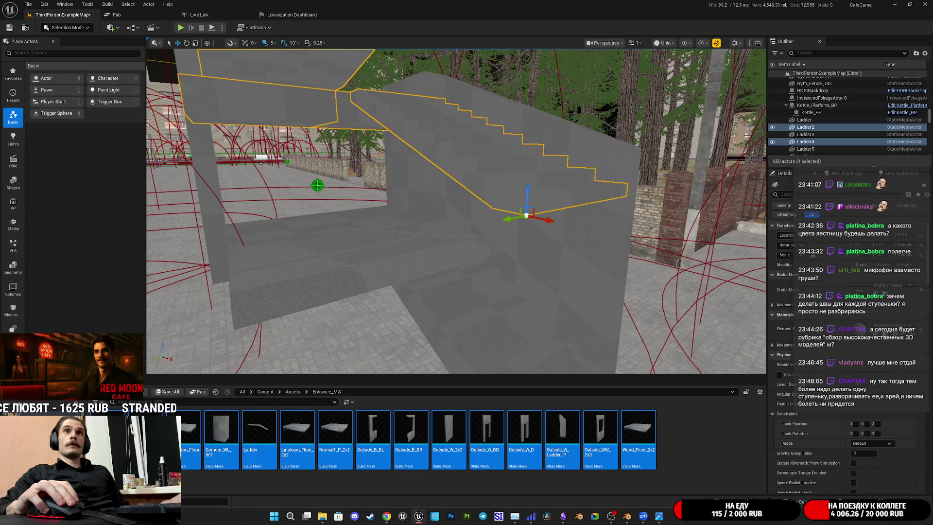
right_click_drag(483, 280, 483, 281)
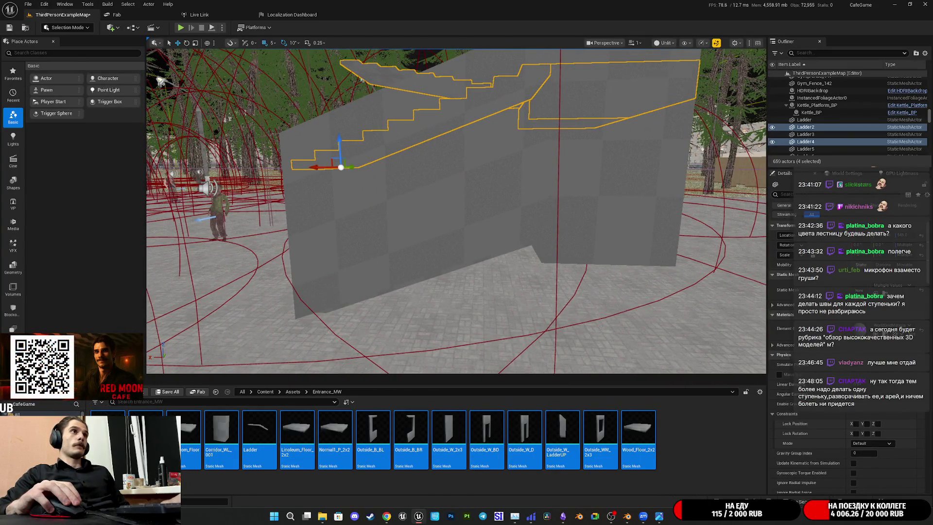
right_click_drag(482, 281, 483, 280)
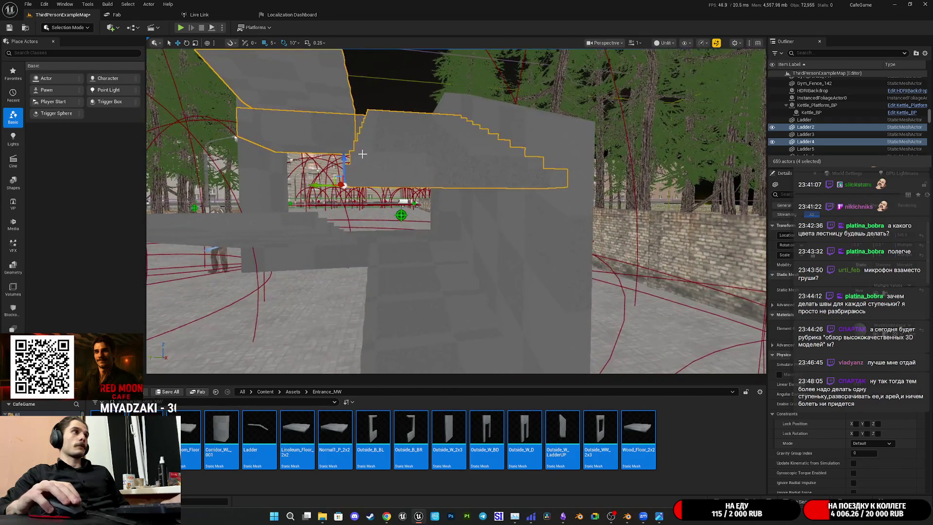
left_click_drag(345, 158, 362, 112)
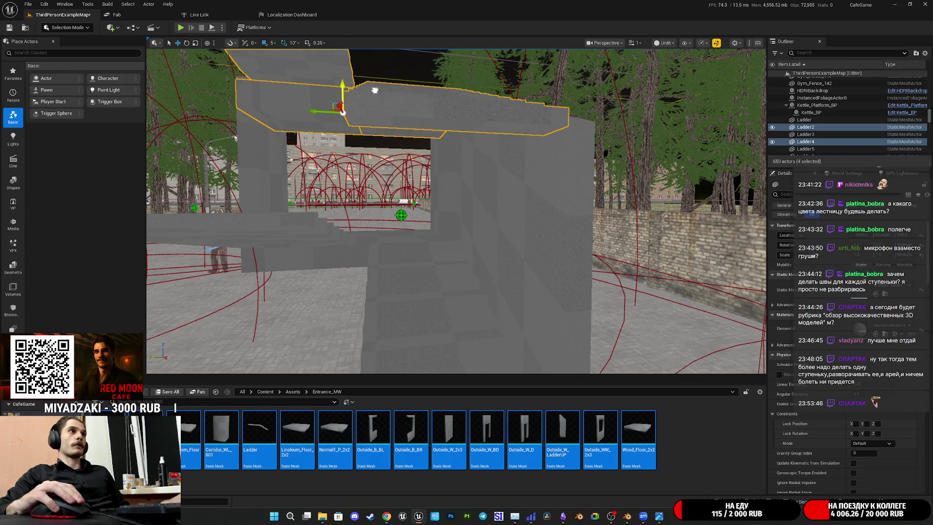
right_click_drag(308, 139, 308, 138)
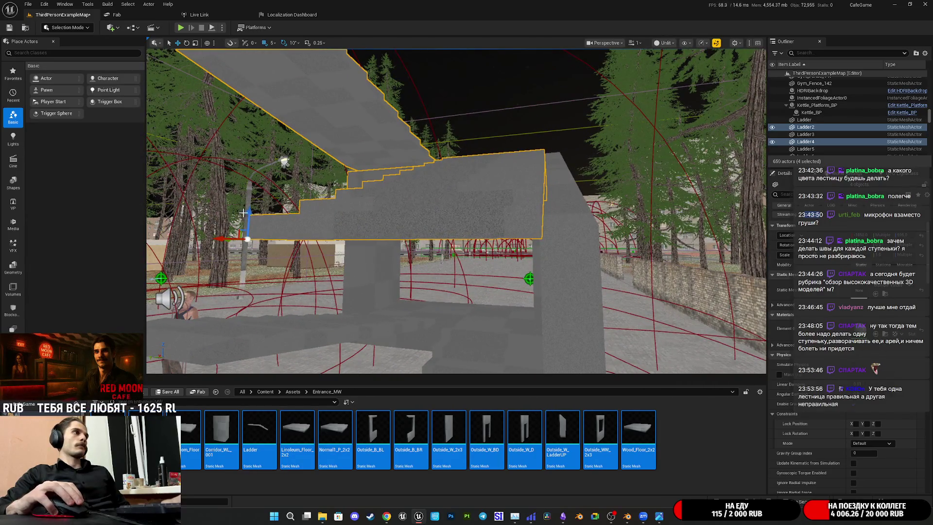
right_click_drag(241, 212, 242, 212)
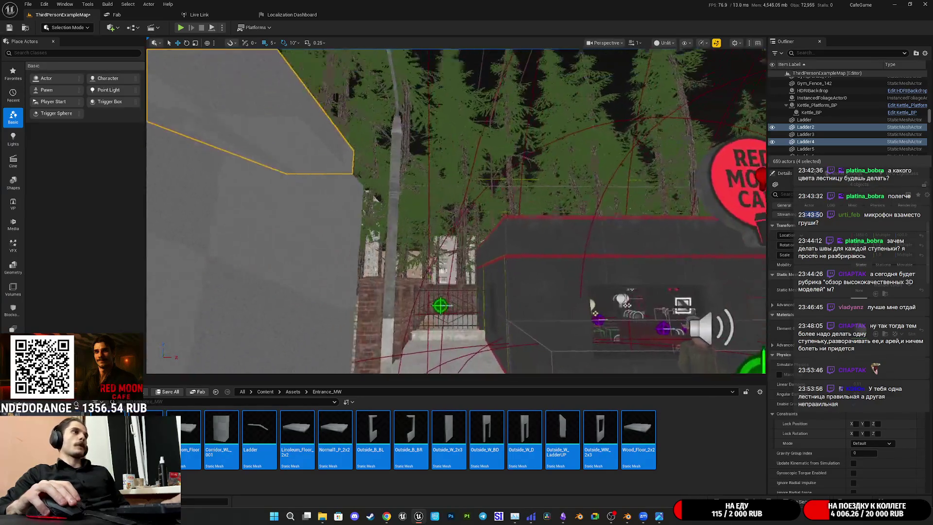
right_click_drag(242, 213, 242, 212)
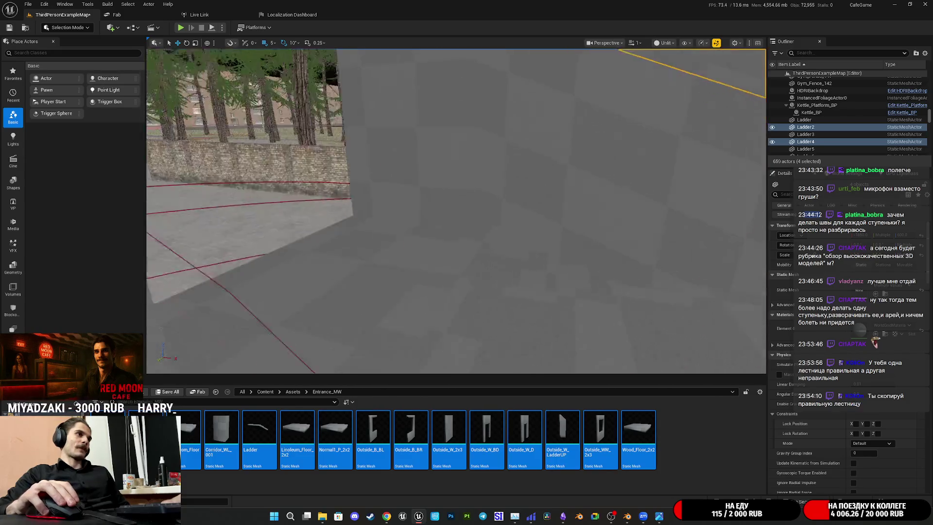
left_click_drag(457, 209, 554, 209, "alt")
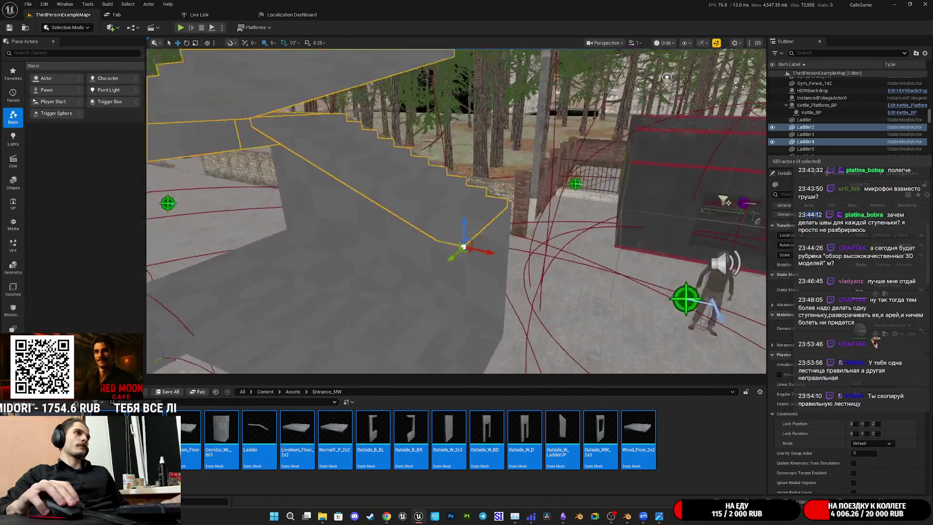
key("a")
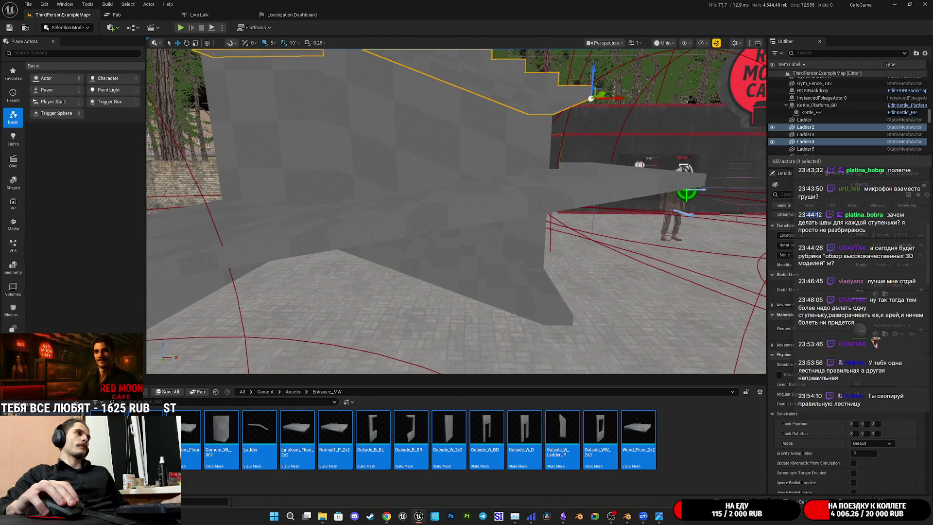
right_click_drag(476, 204, 488, 200)
left_click(489, 200)
left_click(805, 120)
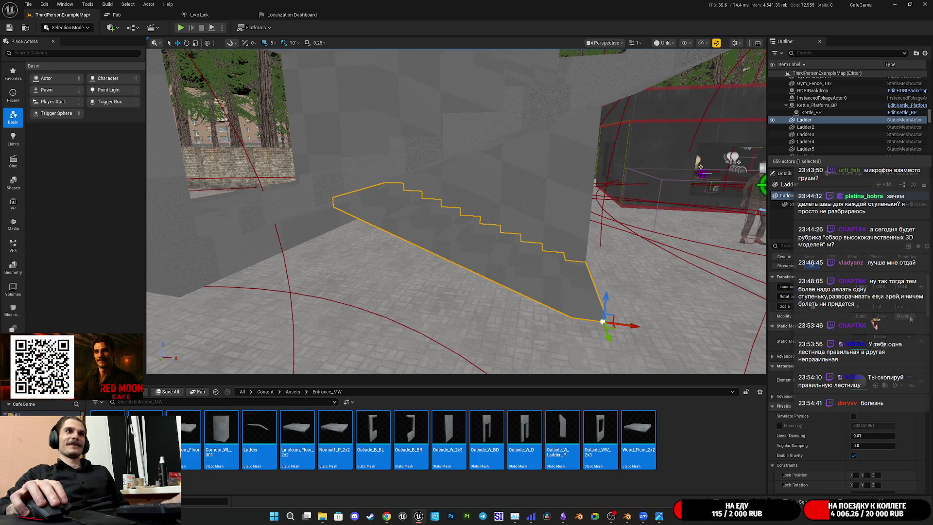
right_click_drag(591, 216, 590, 216)
left_click(337, 72)
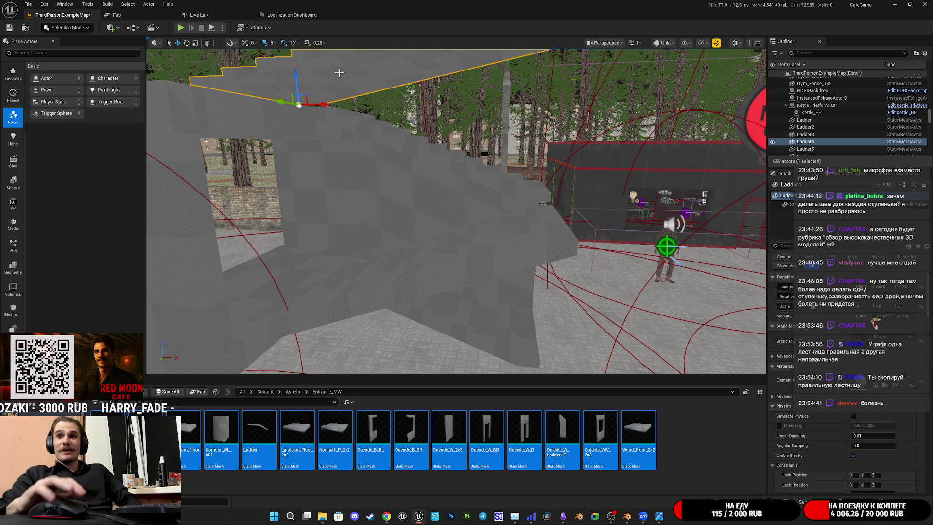
right_click_drag(339, 72, 340, 72)
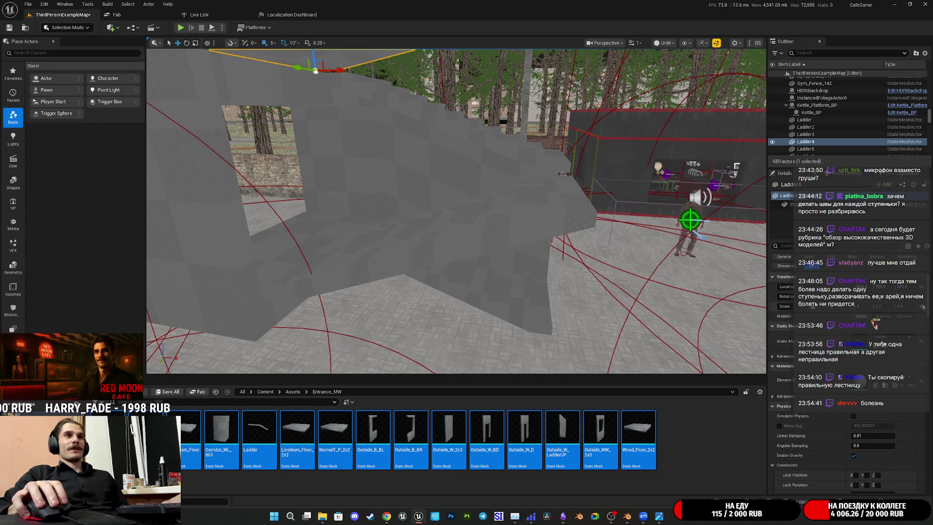
right_click_drag(506, 191, 508, 164)
left_click(508, 190)
left_click(508, 163)
right_click_drag(459, 216, 458, 216)
left_click(458, 216)
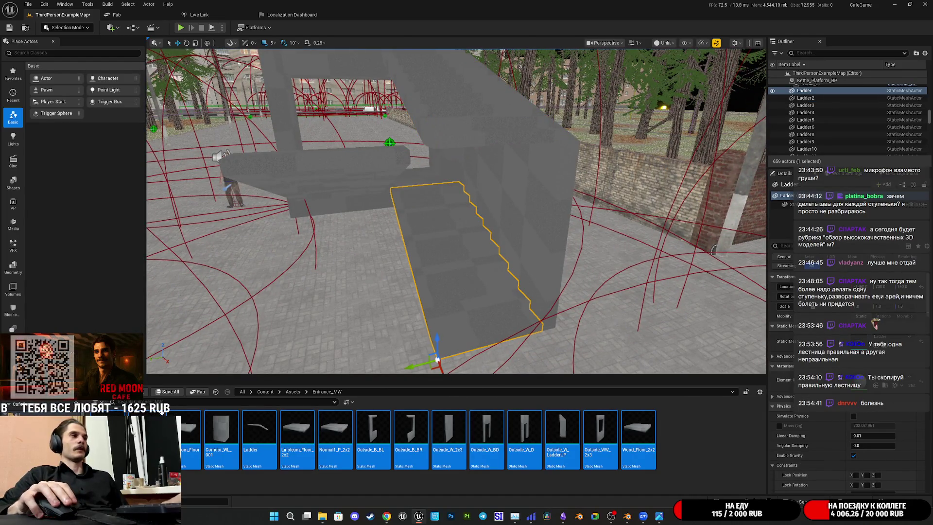
key("ctrl+shift+s")
Save the ThirdPersonExampleMap level, then strip the Ladder mesh's old collision and generate a convex hull
left_click(523, 340)
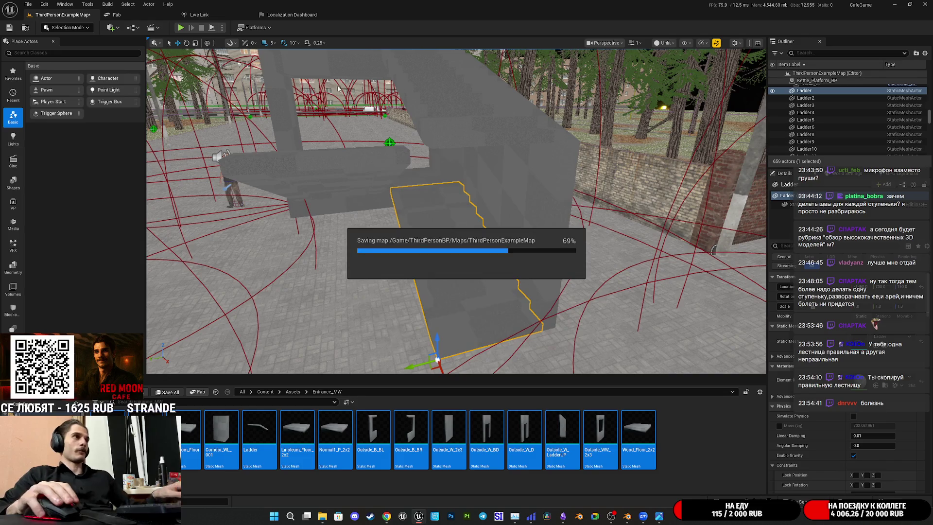
double_click(259, 428)
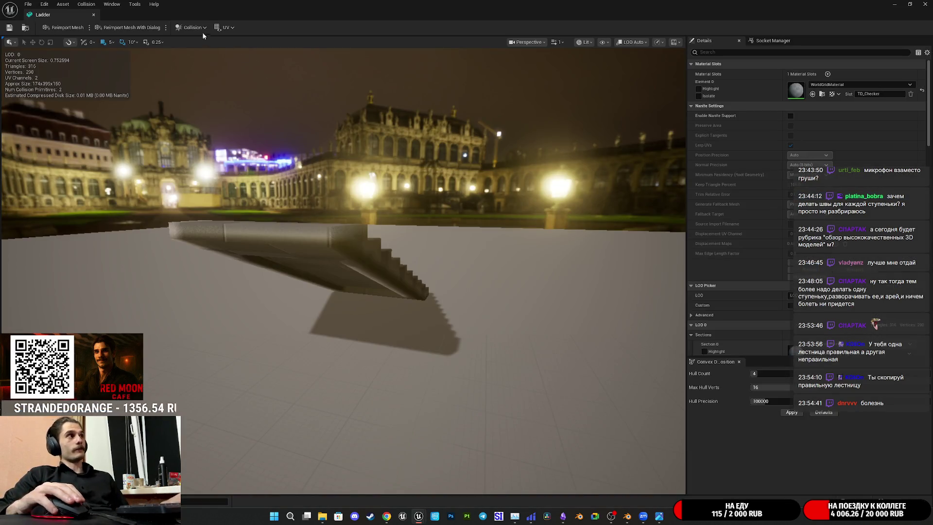
left_click(198, 28)
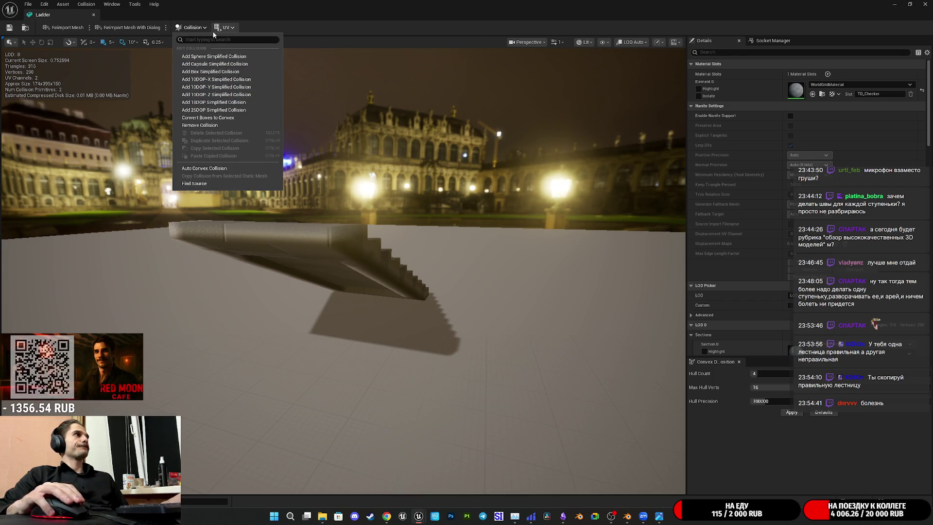
left_click(208, 126)
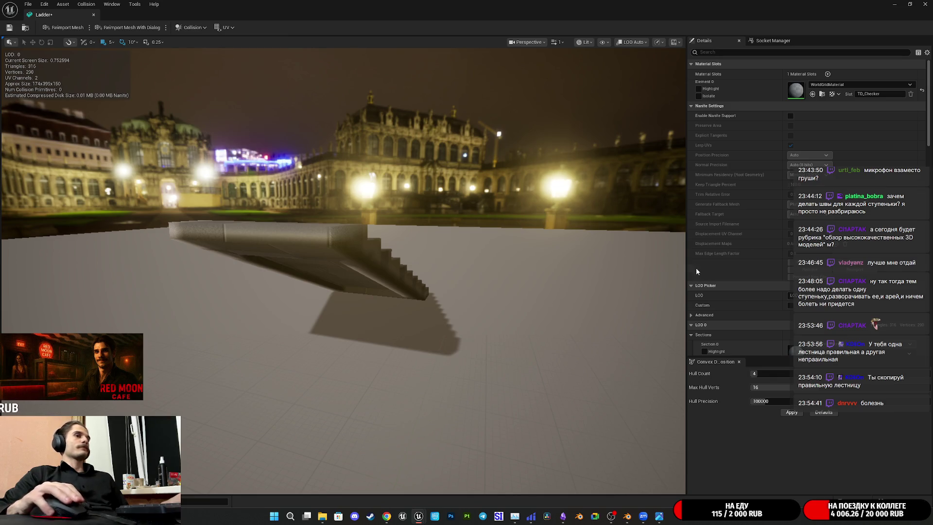
left_click(791, 412)
mouse_move(340, 243)
left_mouse_down()
mouse_move(486, 245)
mouse_move(539, 233)
left_mouse_up()
Set Hull Count to 1 and rebuild the Ladder's convex collision
left_click(789, 374)
type("1")
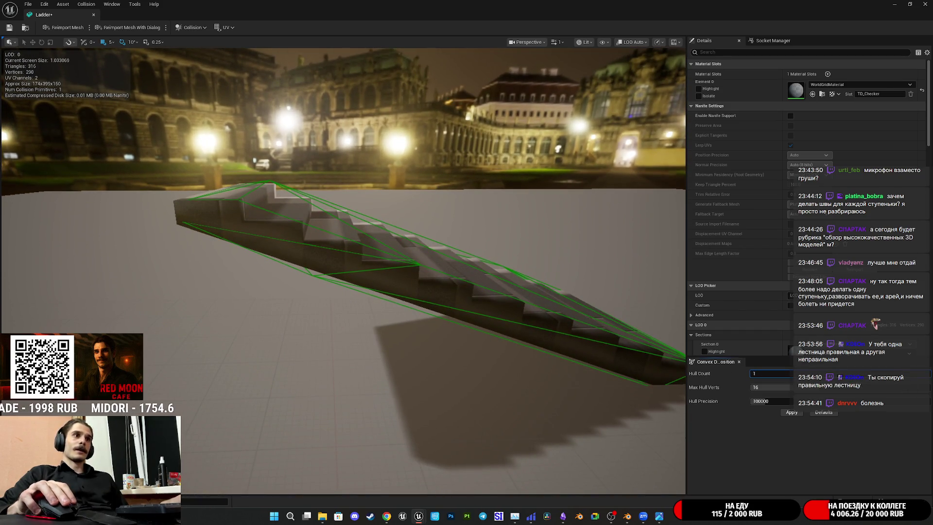
left_click(791, 413)
mouse_move(369, 292)
left_mouse_down()
mouse_move(272, 272)
mouse_move(155, 272)
mouse_move(223, 274)
mouse_move(272, 238)
mouse_move(292, 248)
left_mouse_up()
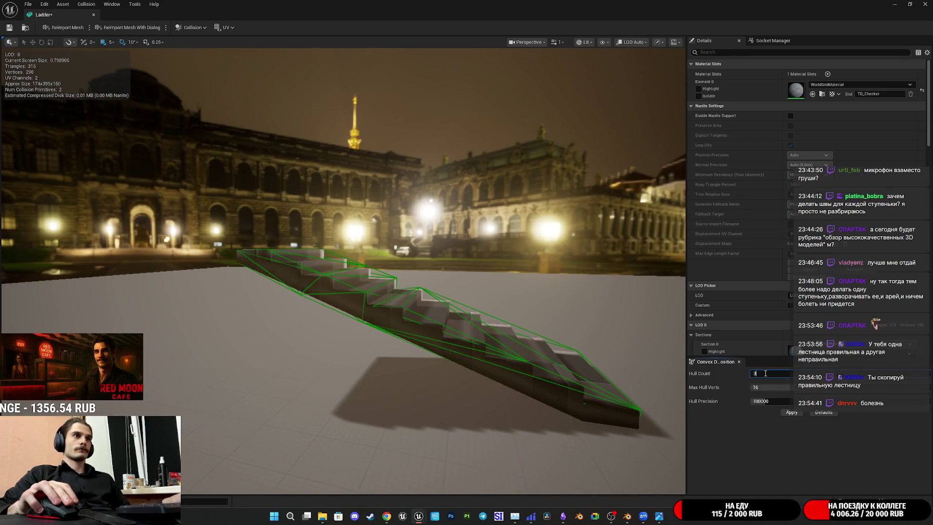
left_click(792, 413)
left_click_drag(340, 292, 457, 233)
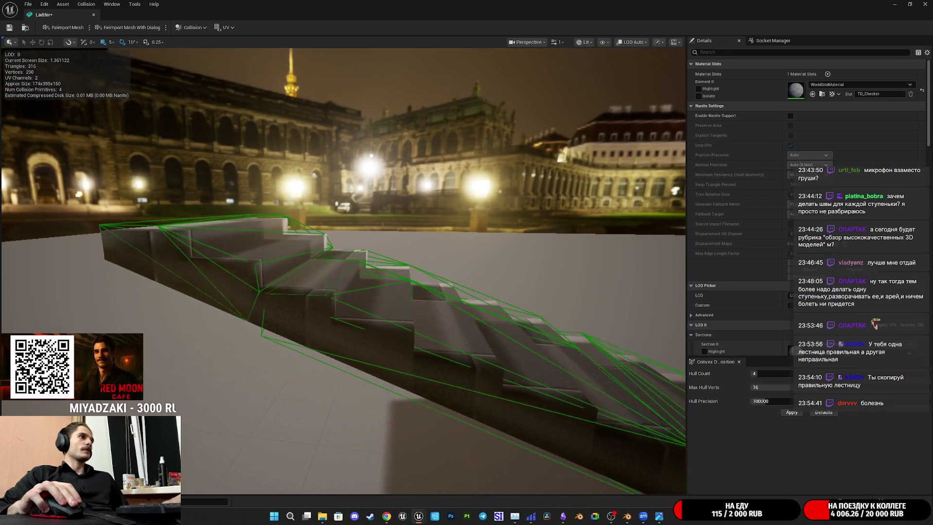
left_click_drag(669, 363, 678, 364)
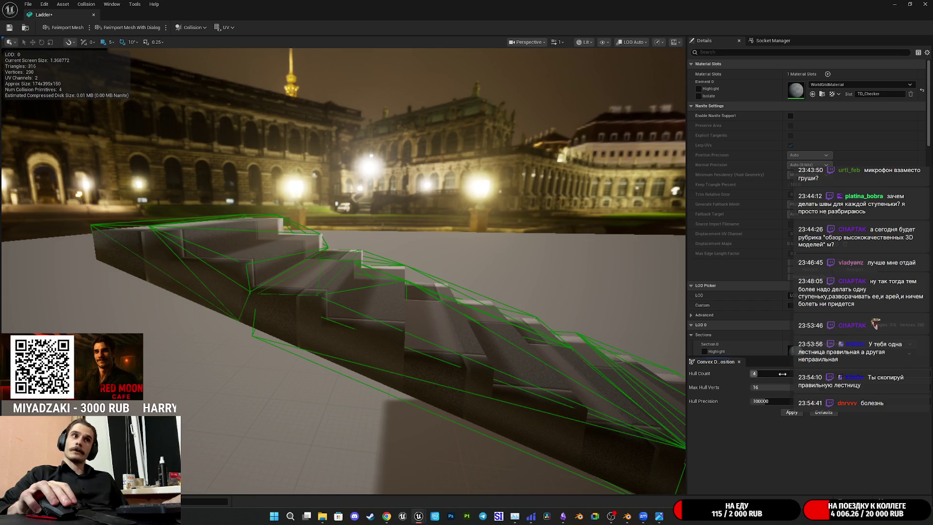
Set Max Hull Verts to 26 and apply the single detailed collision hull
left_click(765, 386)
type("26")
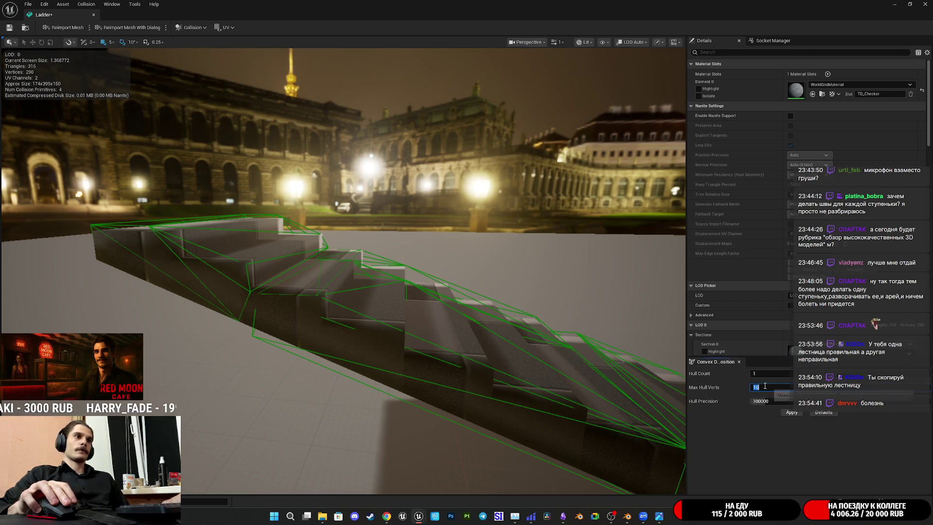
left_click(792, 414)
mouse_move(341, 292)
left_mouse_down()
mouse_move(399, 292)
mouse_move(427, 253)
mouse_move(496, 231)
left_mouse_up()
left_click_drag(161, 138, 163, 137)
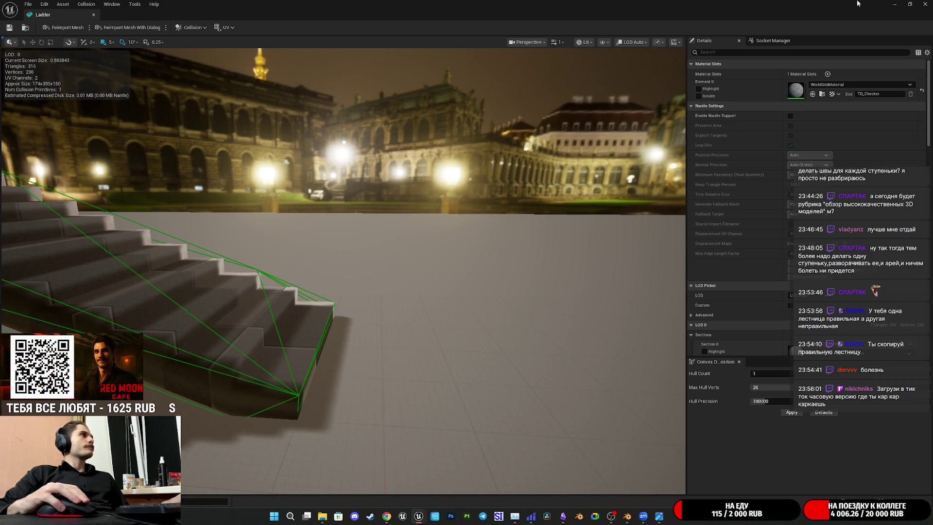
left_click(910, 3)
left_click(853, 57)
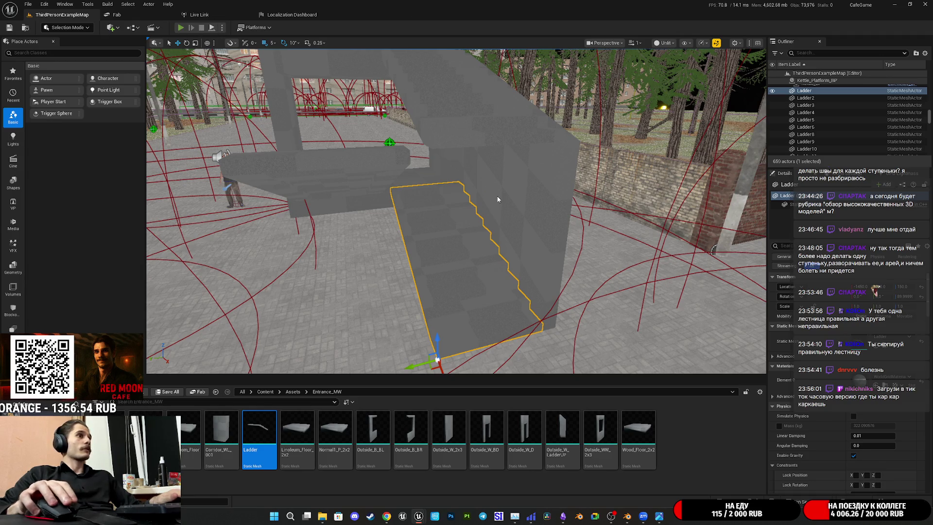
Playtest the level full screen, walking up and down the Ladder stairs, then stop Play-In-Editor
key("alt+p")
key("F11")
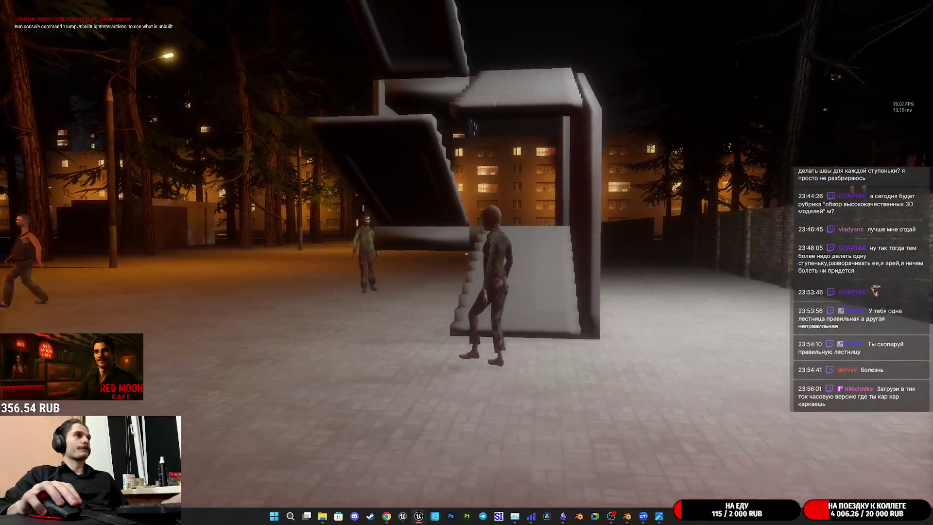
key("w")
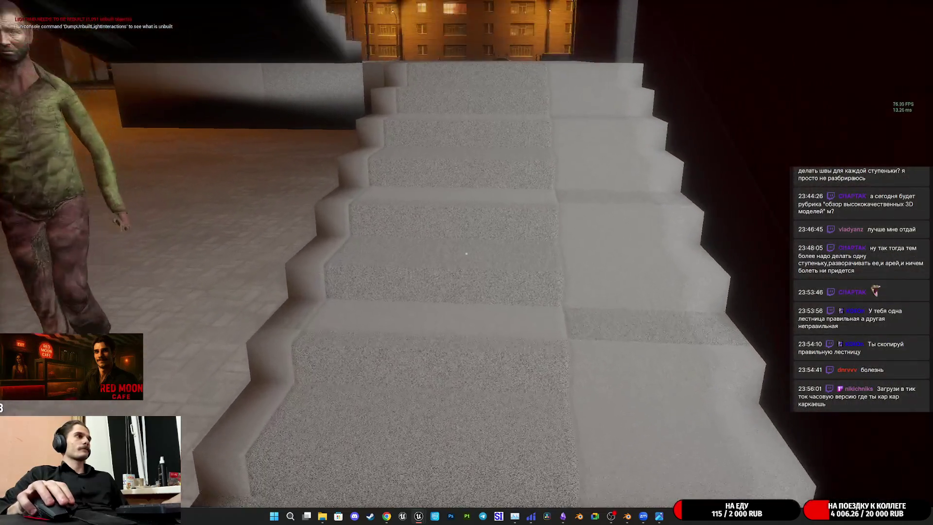
key("w")
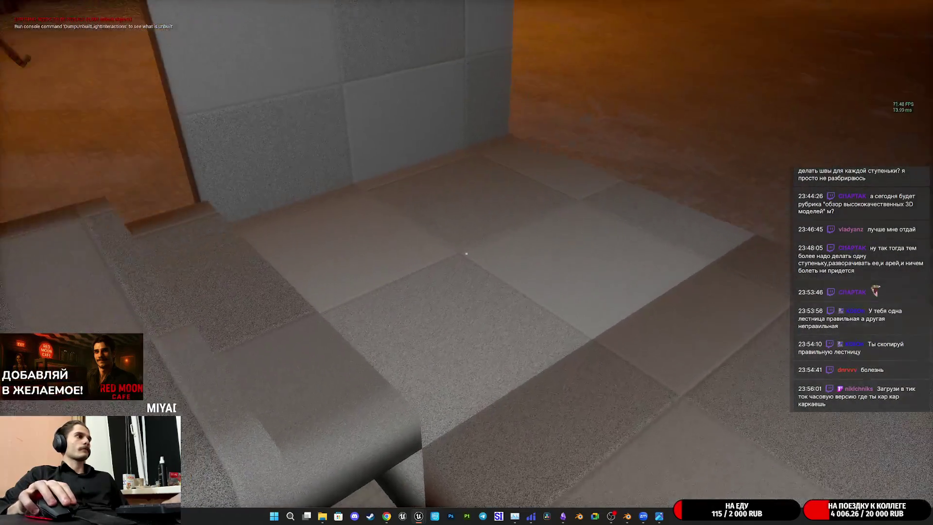
key("w")
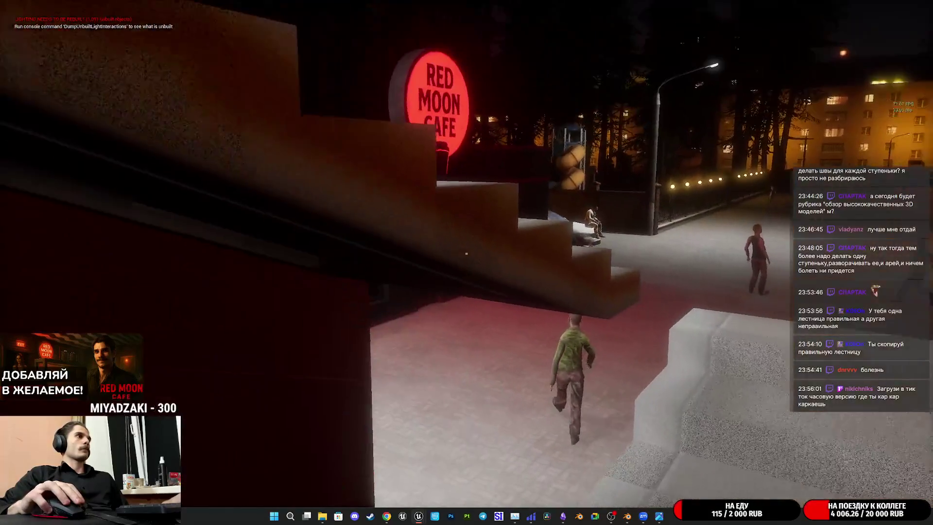
key("w")
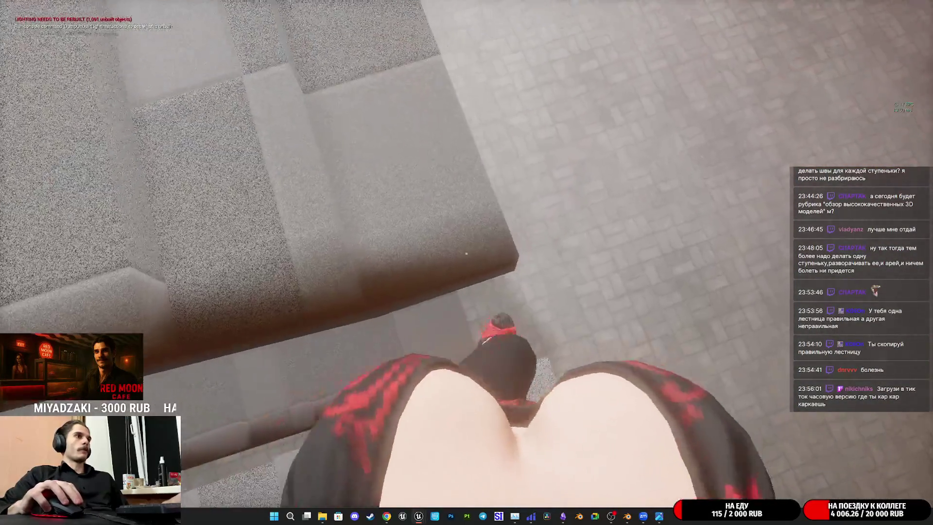
key("w")
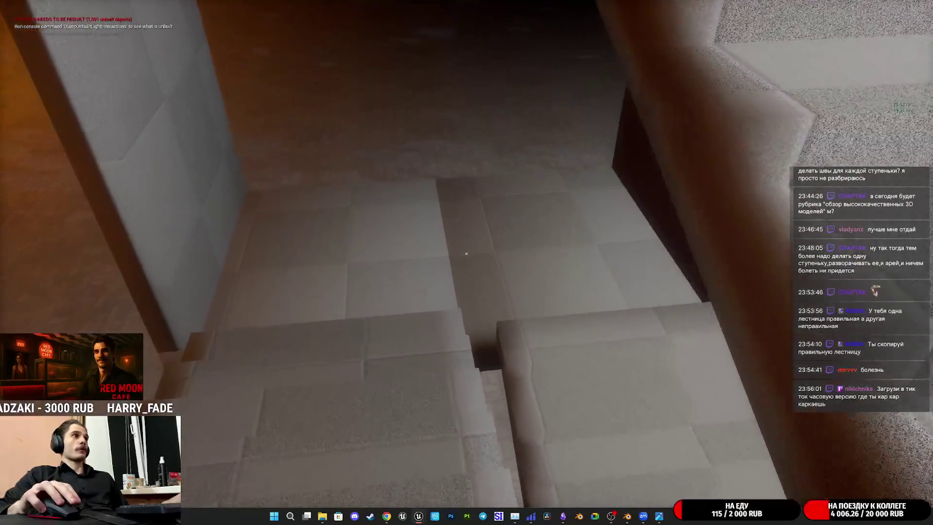
key("w")
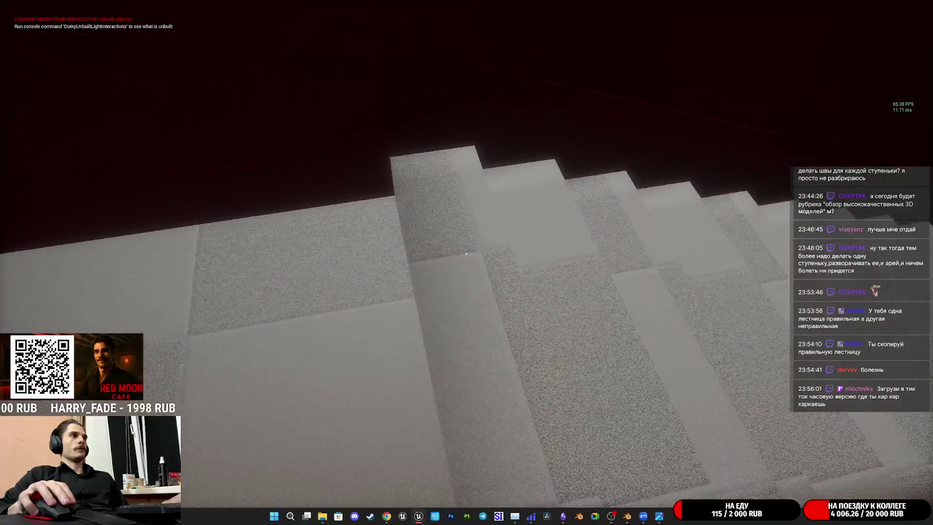
key("w")
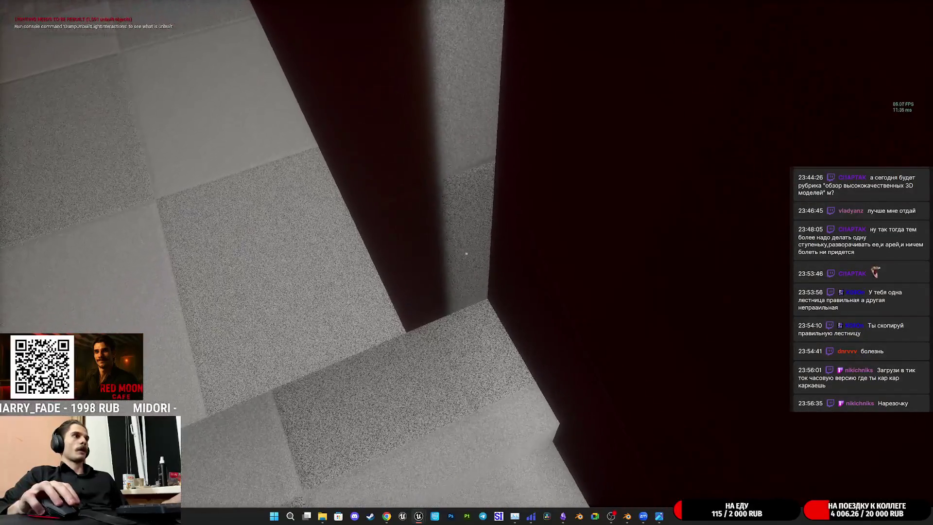
key("Escape")
key("F11")
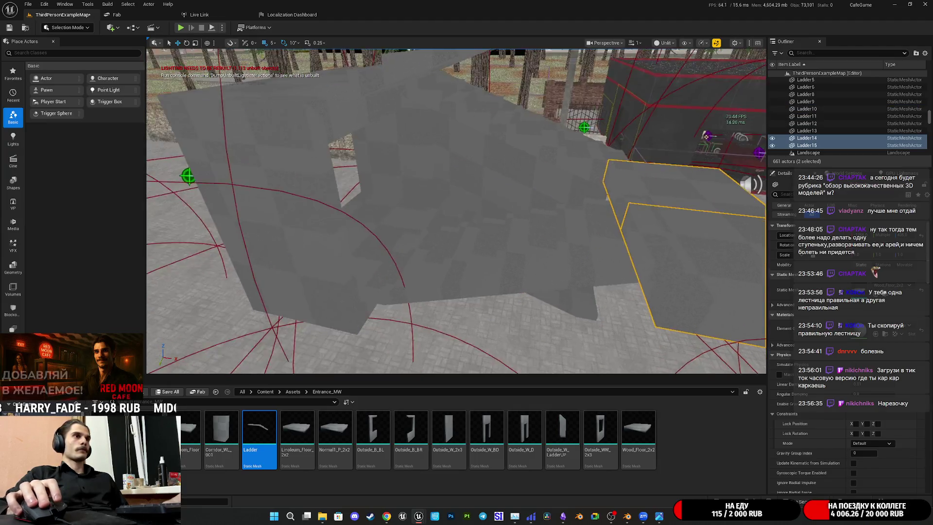
Fly the viewport around the selected Ladder14 and Ladder15 blocks, then start Play
right_click_drag(457, 209, 457, 209)
right_click_drag(584, 240, 583, 241)
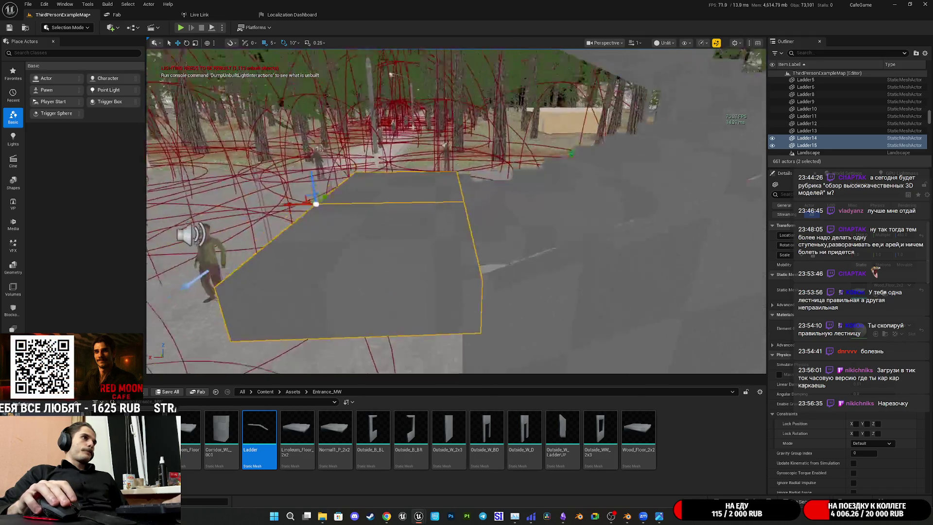
right_click_drag(583, 240, 583, 240)
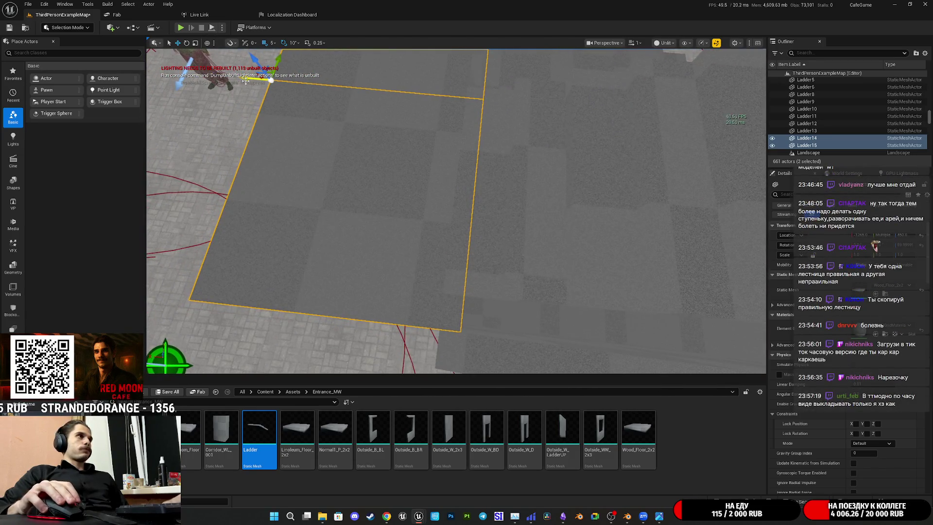
right_click_drag(583, 240, 583, 240)
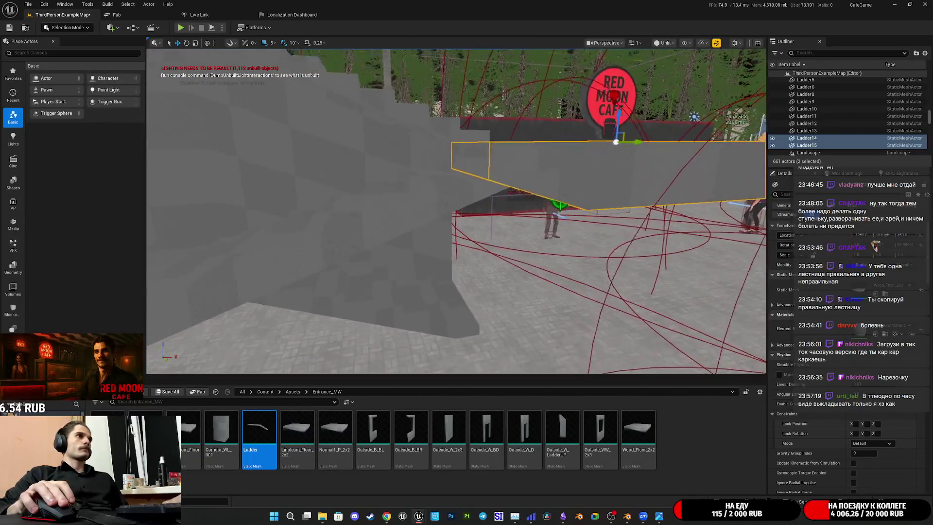
right_click_drag(583, 240, 583, 240)
right_click_drag(396, 76, 395, 76)
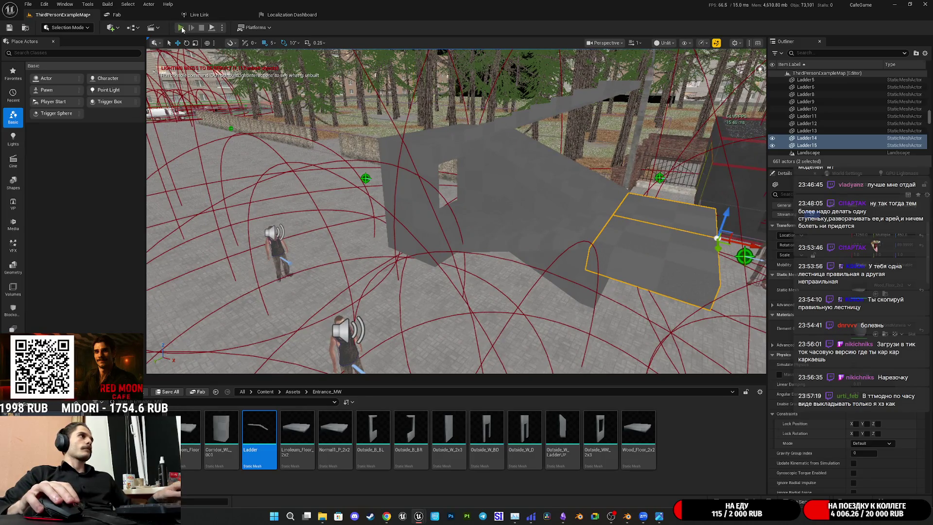
left_click(181, 28)
Switch the running game to full screen and walk the character to the staircase
key("F11")
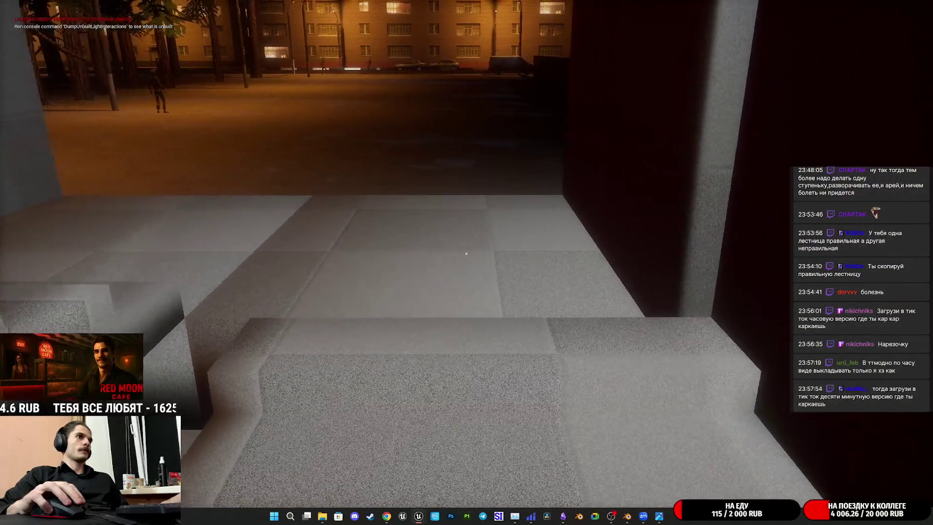
Walk up the staircase to the landing, inspecting the steps and railing, then end the playtest
key("w")
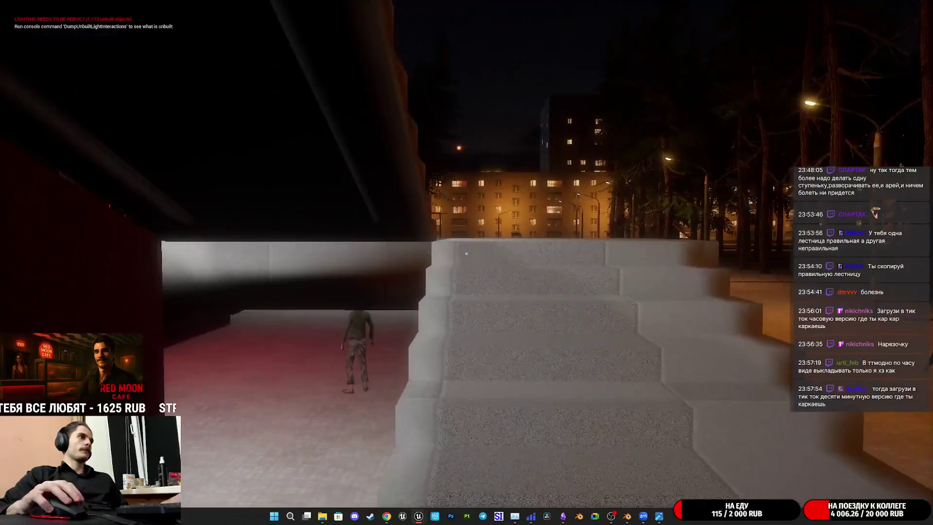
key("w")
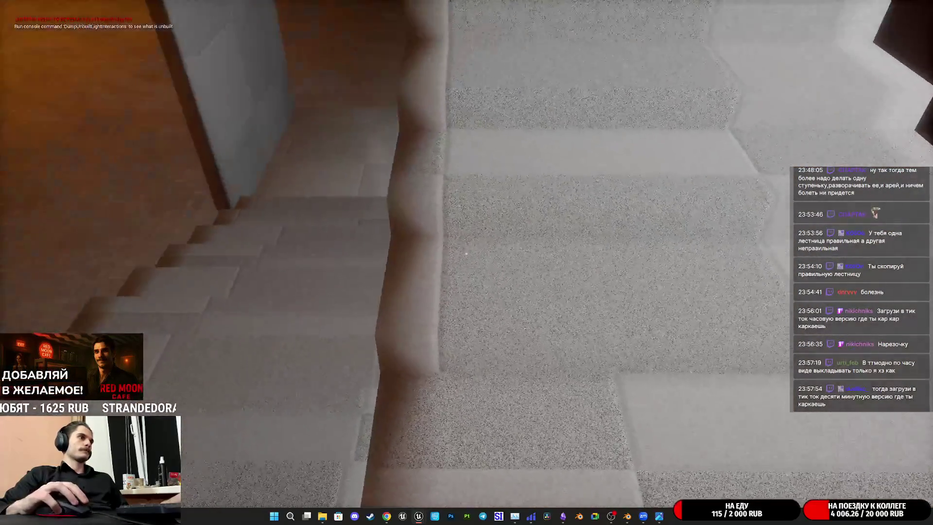
key("w")
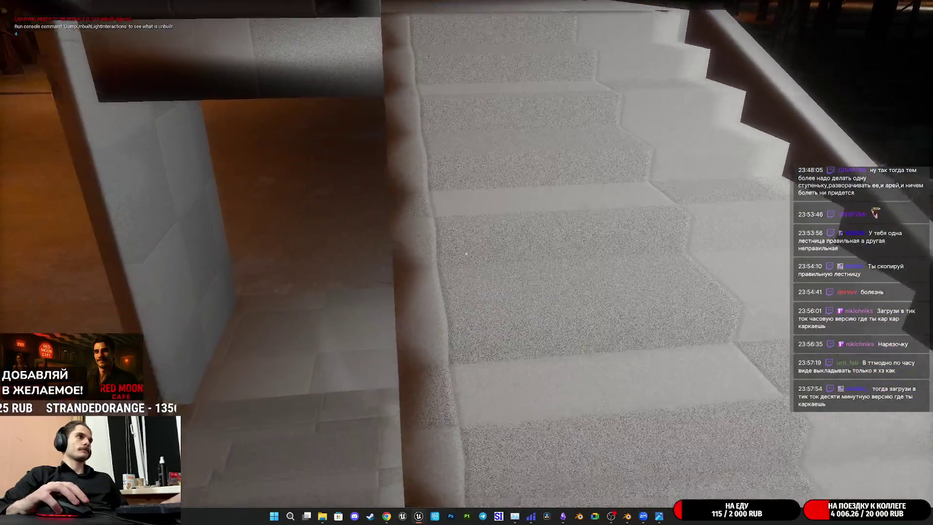
key("w")
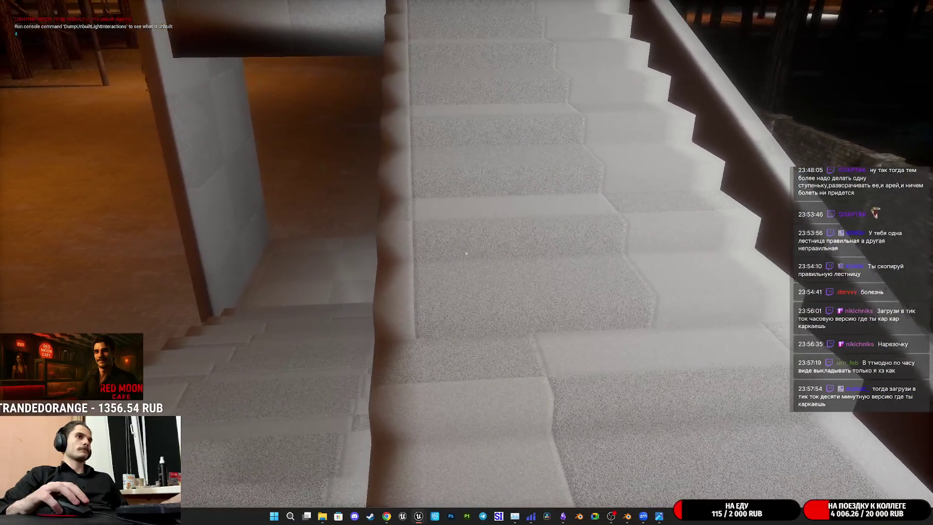
key("w")
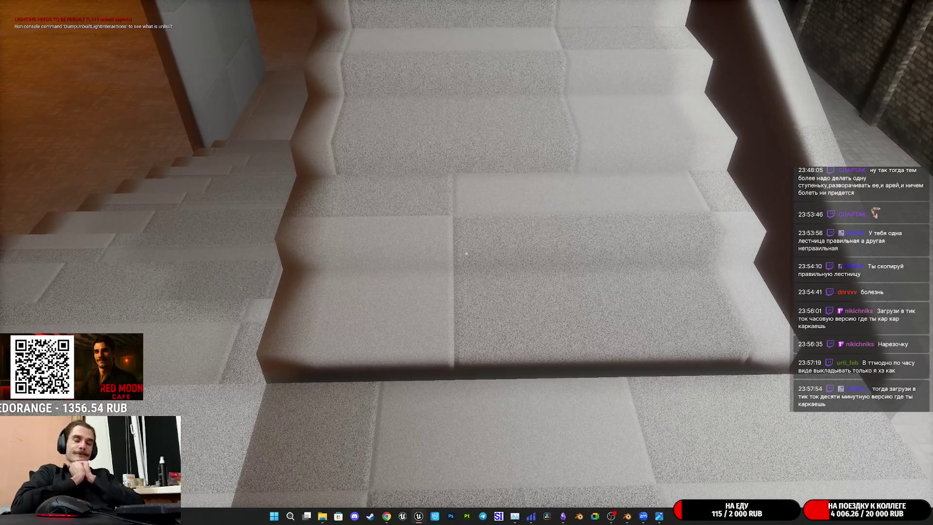
key("w")
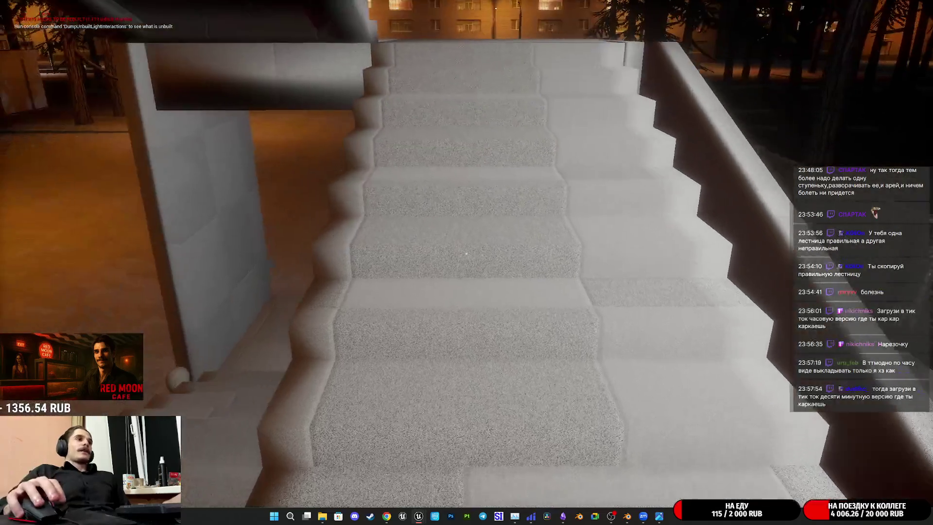
key("w")
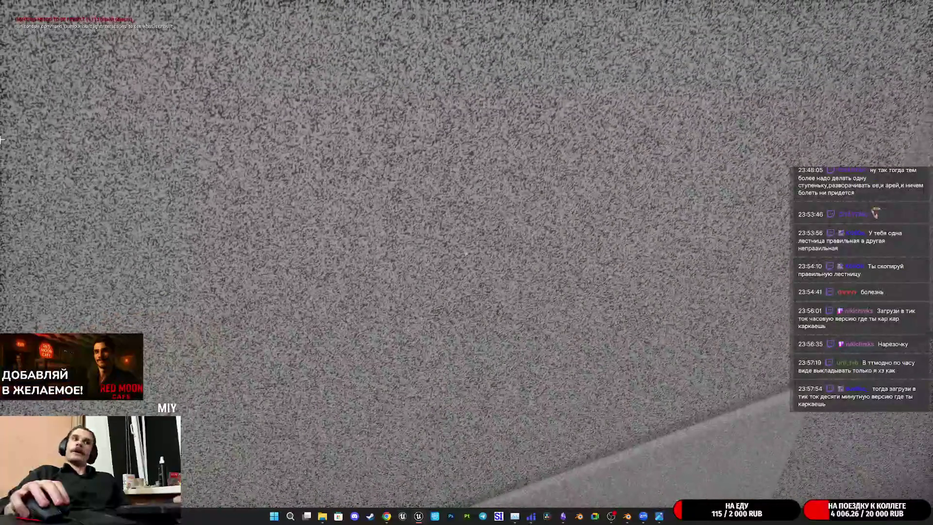
key("Escape")
mouse_move(125, 144)
right_mouse_down()
mouse_move(146, 112)
mouse_move(146, 132)
right_mouse_up()
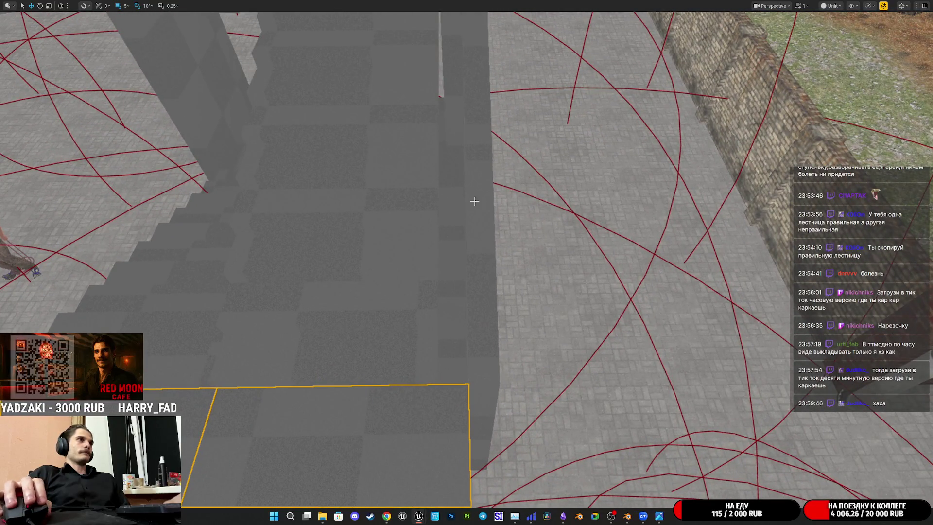
Shift the staircase and the tall column beside it left along Y, then switch to Blender
left_click_drag(444, 310, 424, 317)
left_click(484, 230)
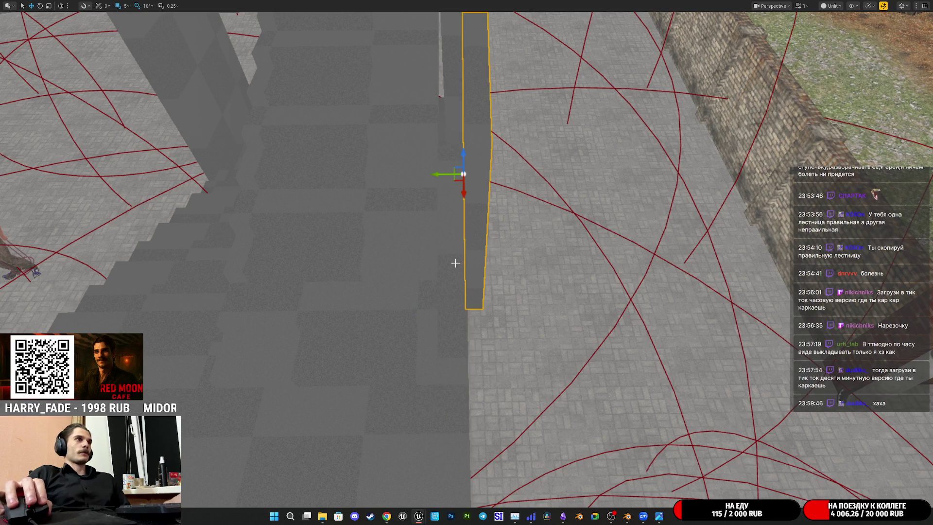
left_click_drag(437, 173, 419, 191)
mouse_move(419, 191)
right_mouse_down()
mouse_move(457, 188)
mouse_move(457, 141)
mouse_move(423, 206)
right_mouse_up()
left_click(445, 245)
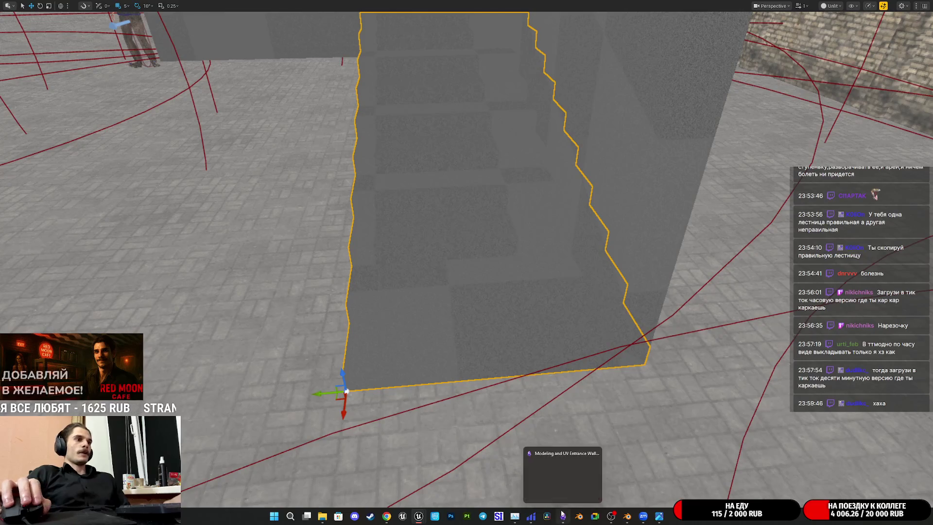
left_click(627, 516)
right_click(594, 397)
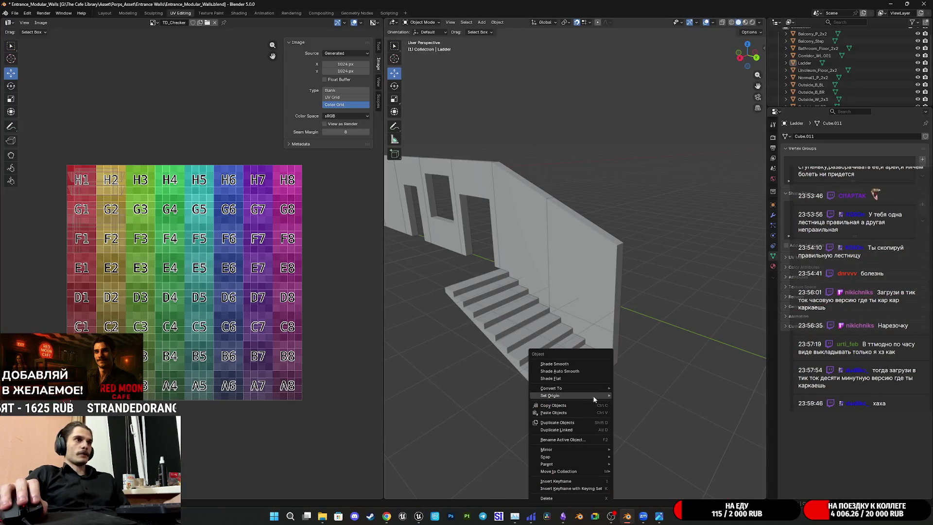
Select Ladder and show its Transform sidebar to check location and 1.75 × 4 × 1.5 m size
key("Escape")
left_click(579, 368)
mouse_move(579, 367)
middle_mouse_down()
mouse_move(619, 360)
mouse_move(598, 381)
mouse_move(600, 398)
middle_mouse_up()
left_click(765, 50)
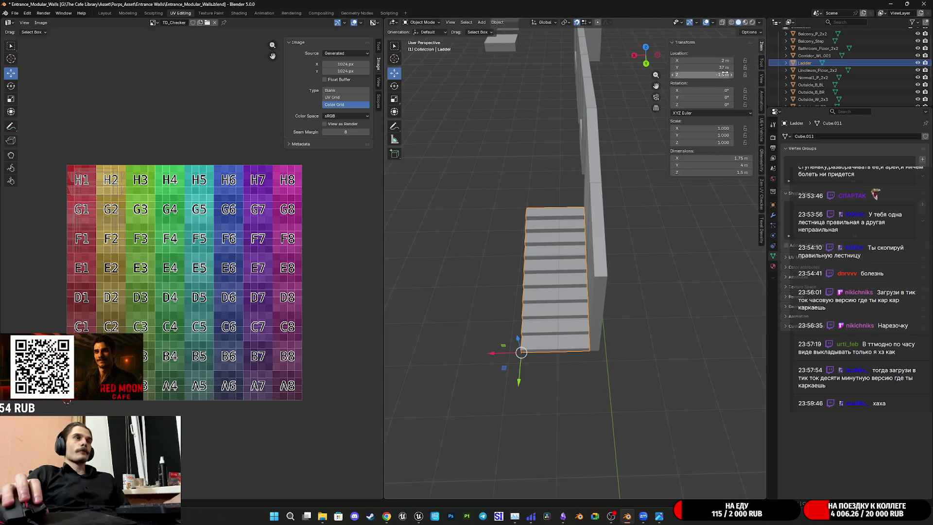
mouse_move(558, 292)
middle_mouse_down()
mouse_move(573, 270)
mouse_move(562, 284)
middle_mouse_up()
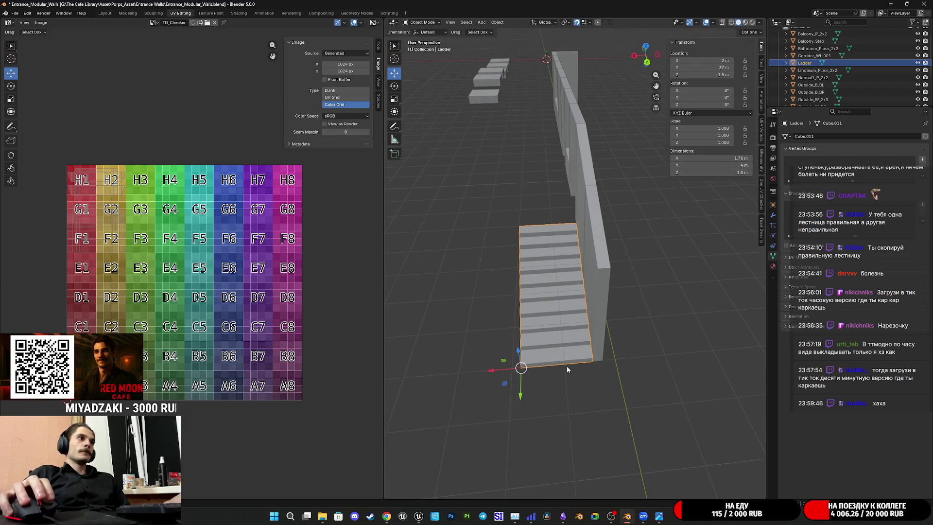
mouse_move(425, 515)
left_click(435, 482)
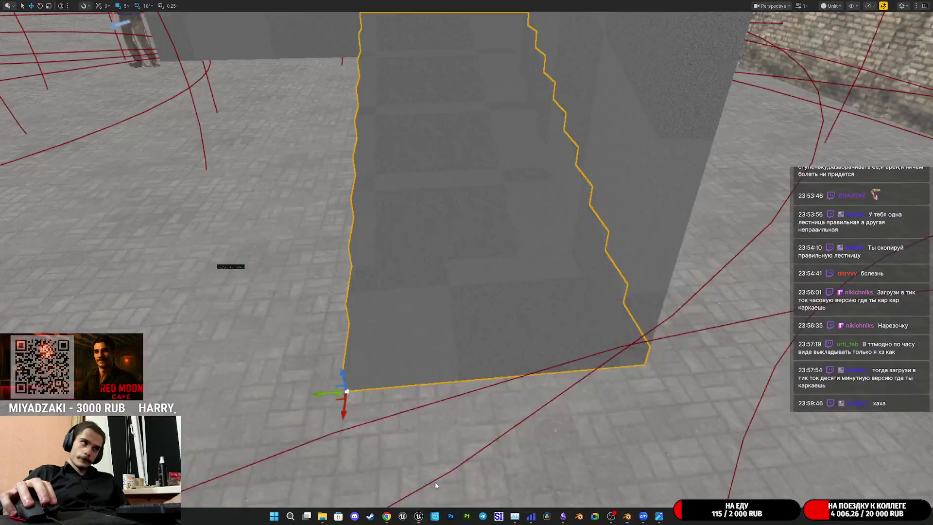
Nudge the Ladder stairs sideways along Y between the walls, undoing the overshooting move
key("alt+Tab")
right_click_drag(525, 219, 426, 289)
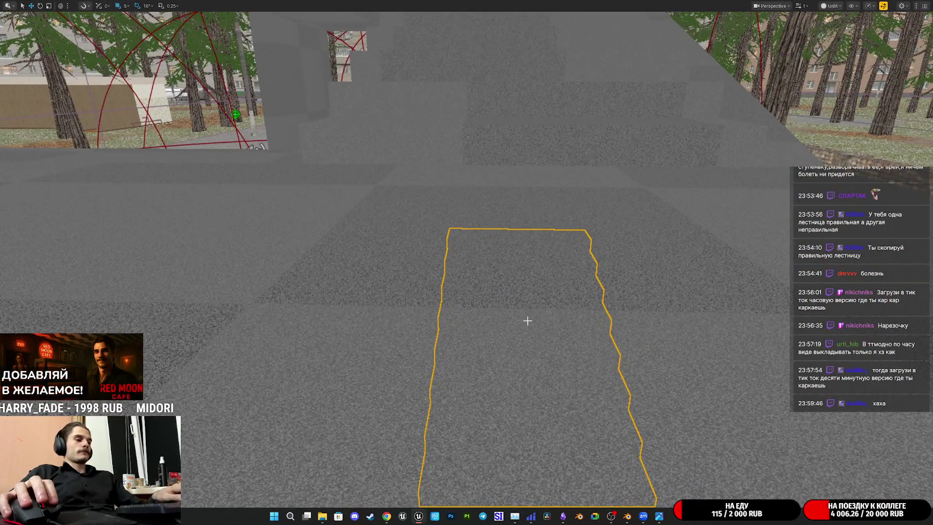
mouse_move(528, 321)
left_mouse_down("alt")
mouse_move(508, 272)
mouse_move(546, 313)
left_mouse_up("alt")
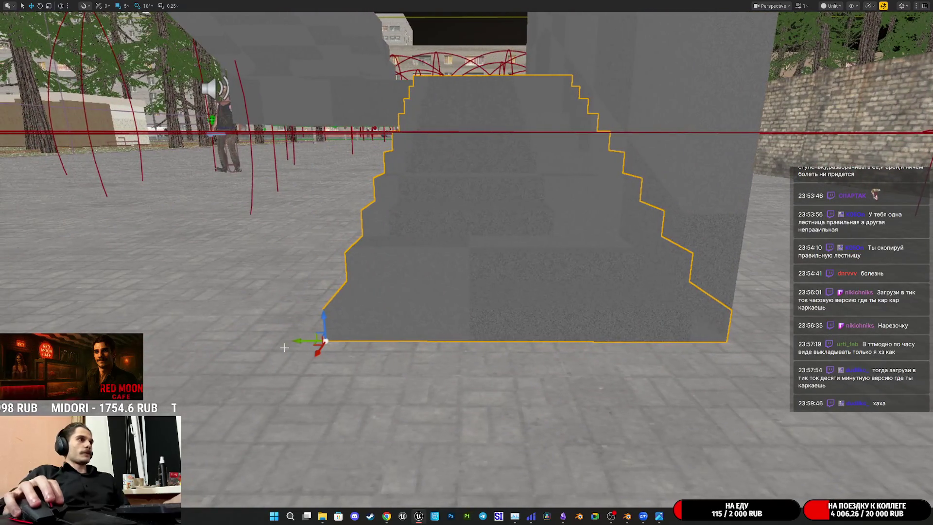
mouse_move(299, 341)
left_mouse_down()
mouse_move(225, 370)
mouse_move(243, 365)
left_mouse_up()
mouse_move(244, 366)
right_mouse_down()
mouse_move(243, 418)
mouse_move(234, 399)
mouse_move(277, 383)
mouse_move(234, 384)
mouse_move(282, 384)
right_mouse_up()
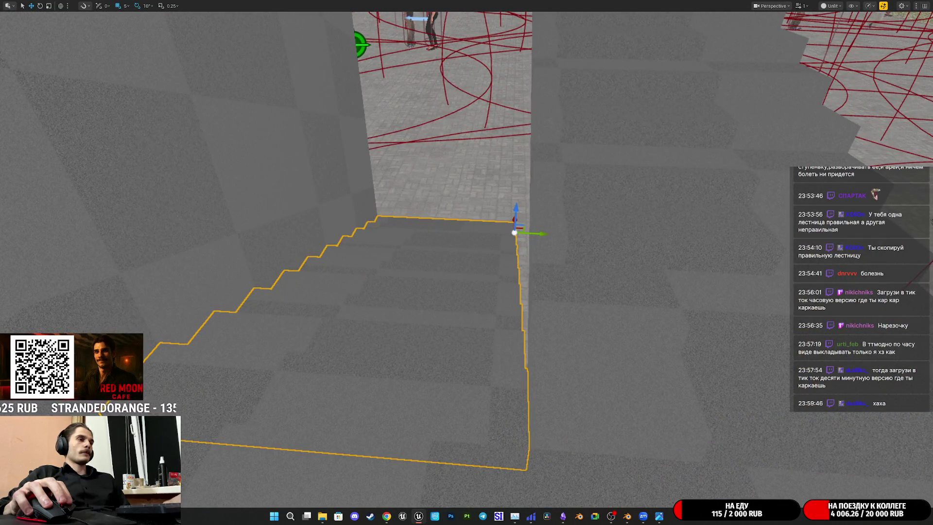
mouse_move(567, 520)
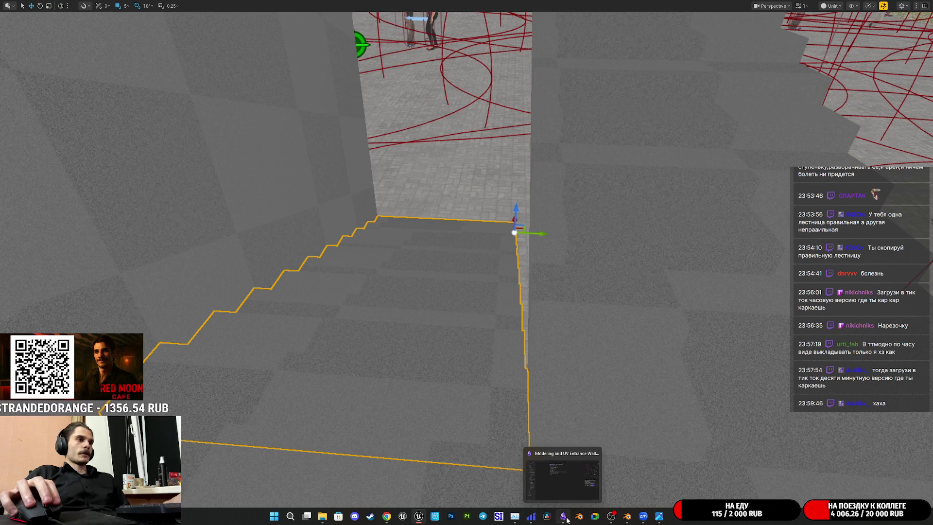
right_click_drag(534, 389, 418, 389)
mouse_move(63, 331)
left_mouse_down()
mouse_move(506, 386)
mouse_move(443, 407)
mouse_move(523, 411)
mouse_move(474, 416)
left_mouse_up()
key("ctrl+z")
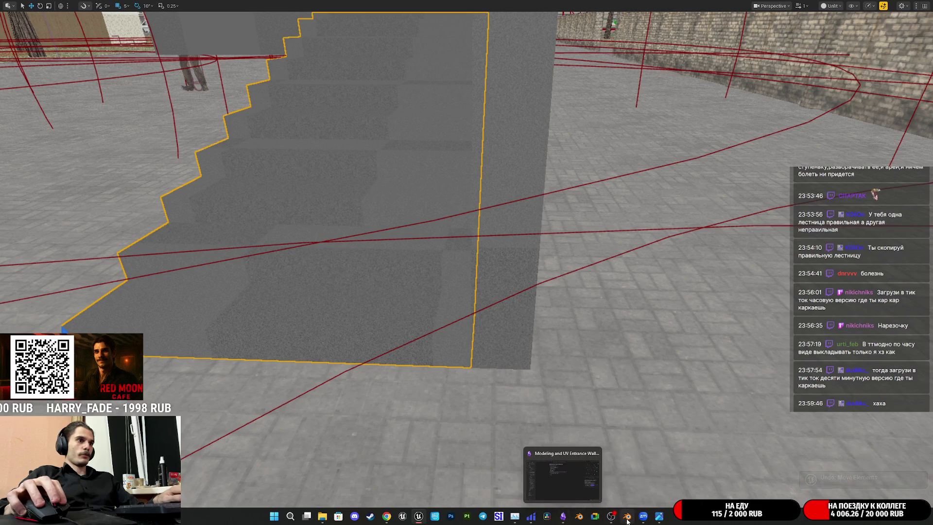
left_click(564, 479)
key("Tab")
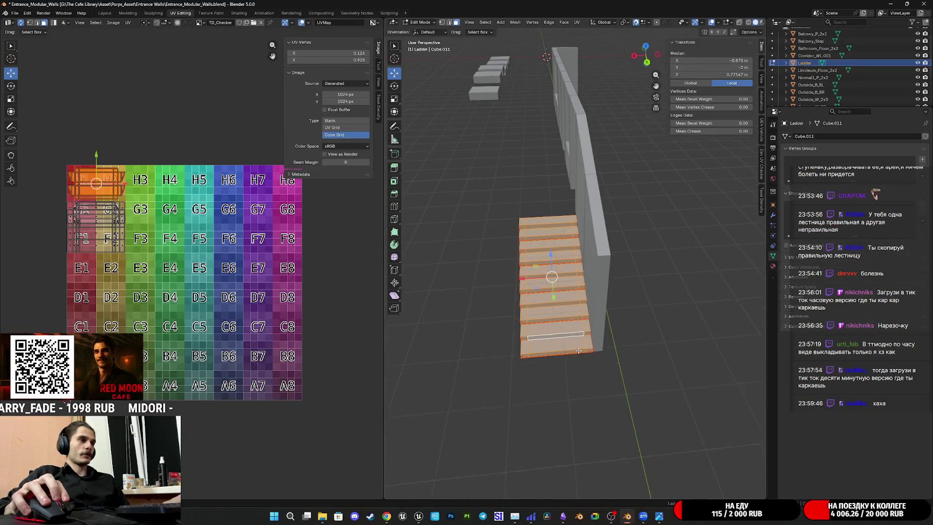
Snap the 3D cursor to the staircase's bottom corner vertex
key("KP_Decimal")
mouse_move(583, 362)
middle_mouse_down()
mouse_move(605, 337)
mouse_move(607, 359)
middle_mouse_up()
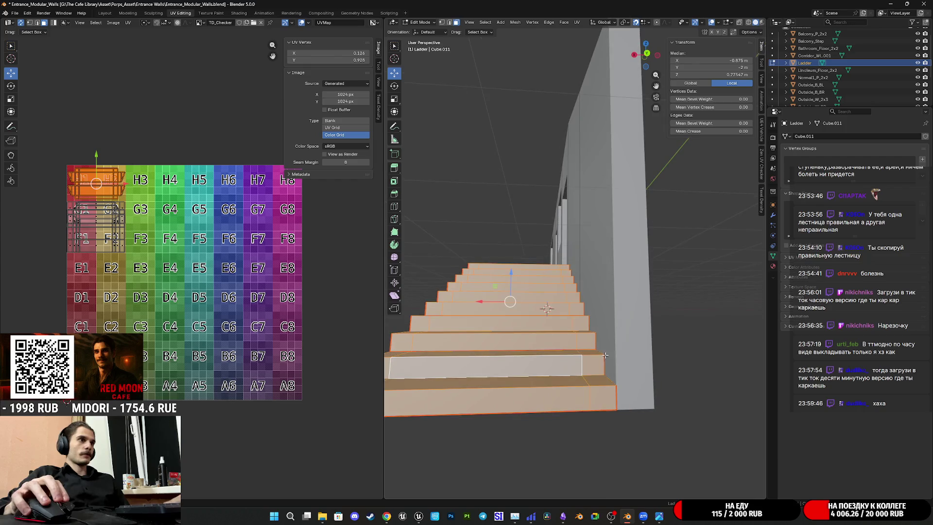
left_click(442, 23)
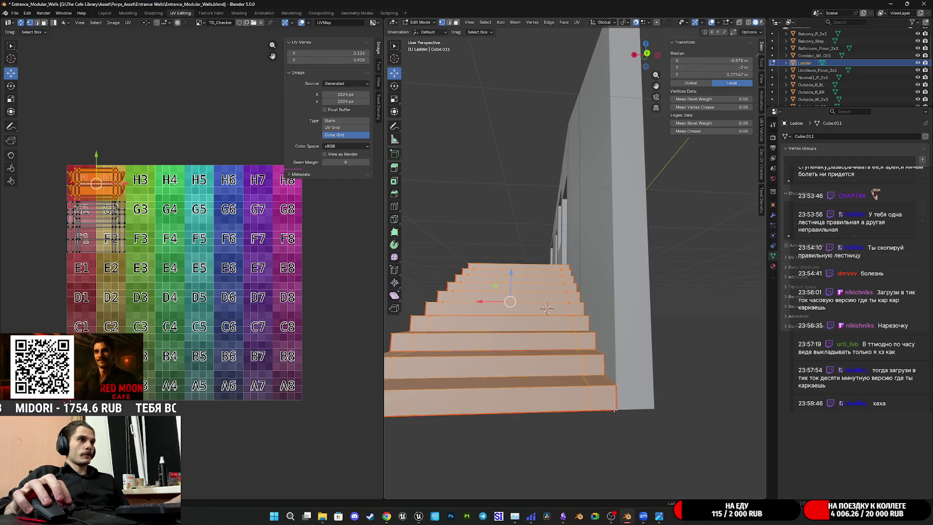
left_click(614, 409)
key("shift+s")
left_click(610, 452)
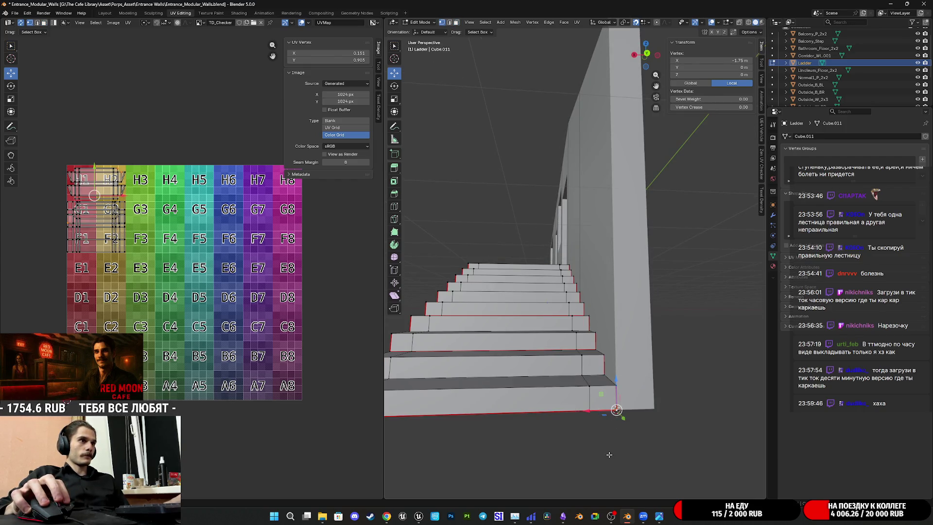
Set the Ladder's origin to the 3D cursor
key("Tab")
left_click(497, 22)
mouse_move(535, 38)
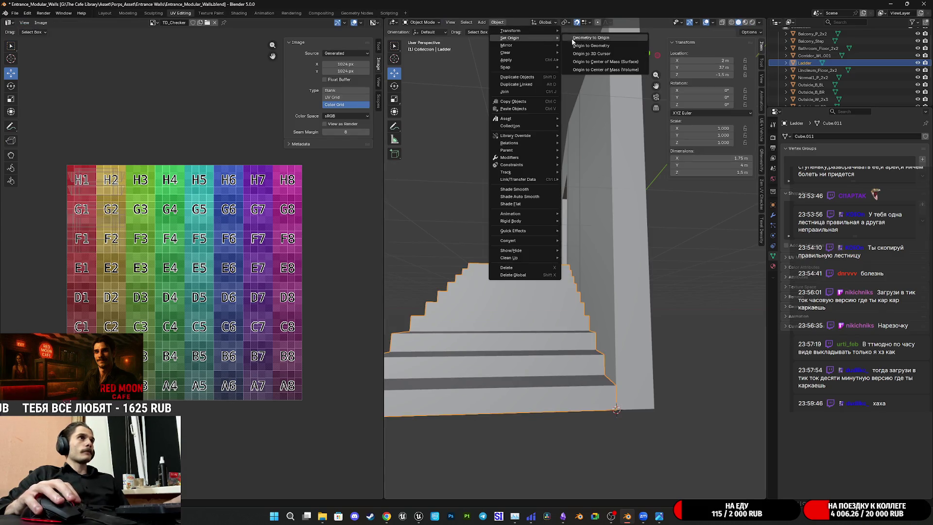
left_click(605, 53)
middle_click_drag(606, 57, 603, 329)
Select all objects and snap them to the world origin
key("a")
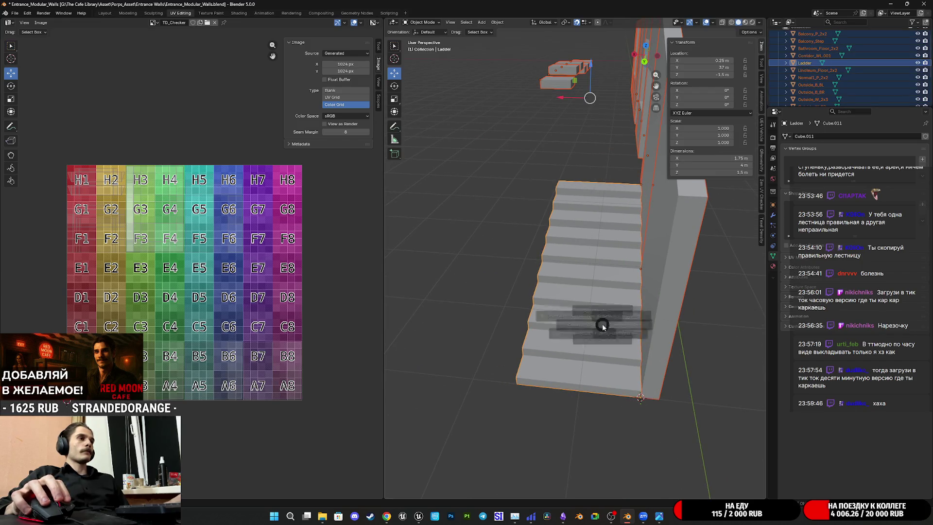
left_click(554, 358)
key("shift+s")
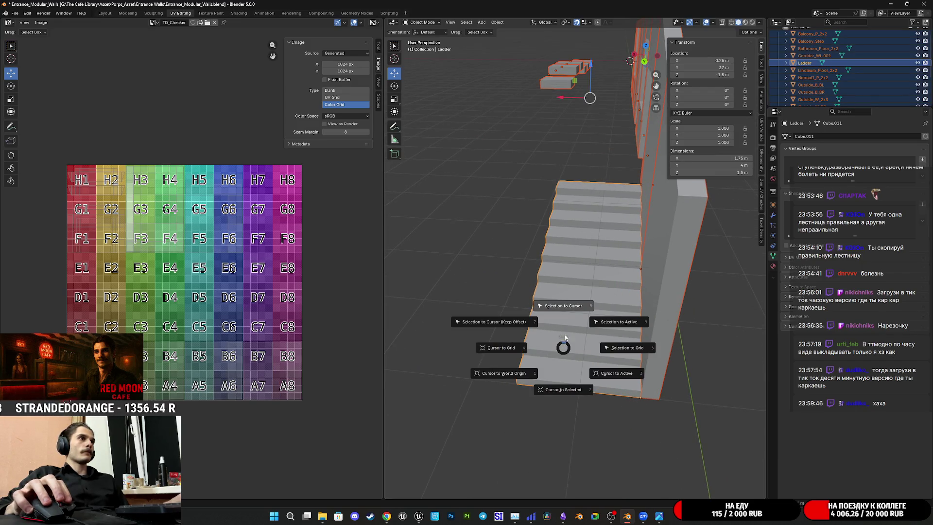
left_click(478, 190)
Export the selection as Entrance_Modular_Walls.fbx, then undo the snap to restore positions
left_click(15, 14)
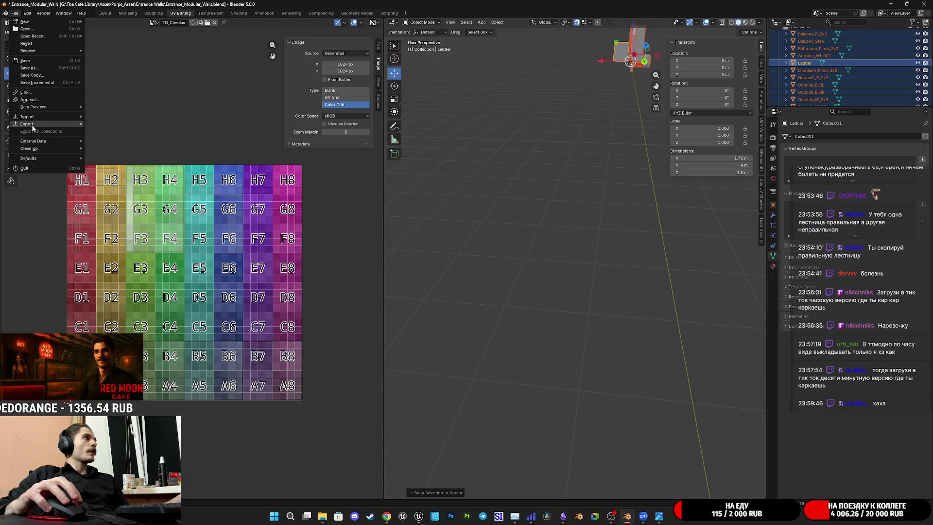
mouse_move(32, 127)
left_click(130, 182)
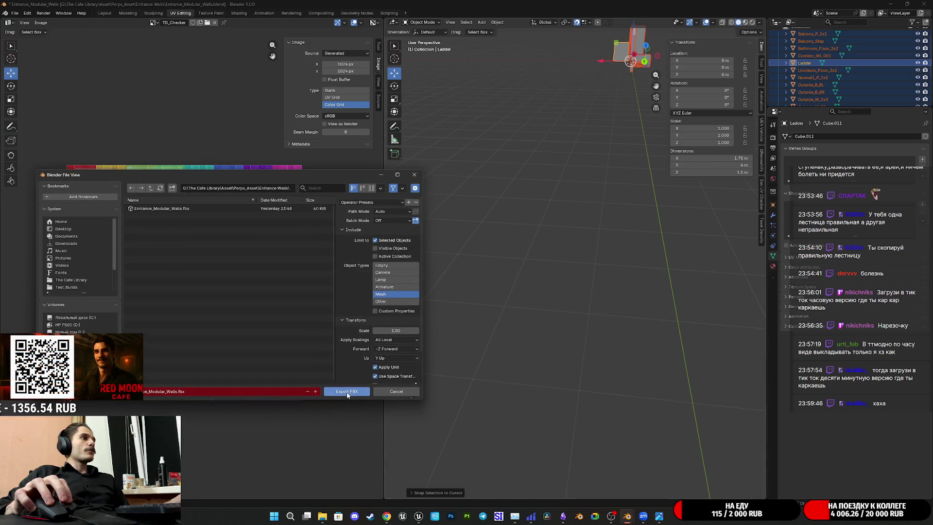
left_click(347, 391)
key("ctrl+z")
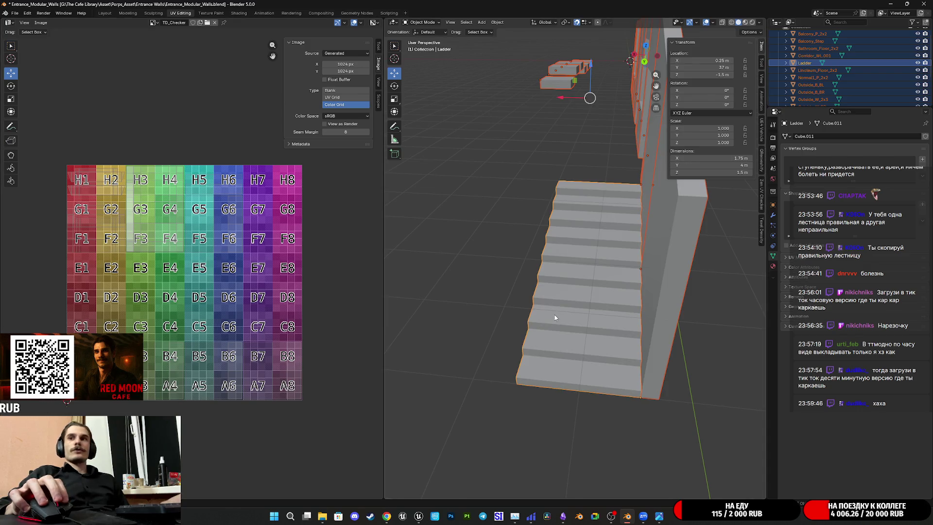
left_click(549, 290)
mouse_move(552, 287)
middle_mouse_down()
mouse_move(612, 267)
mouse_move(632, 312)
middle_mouse_up()
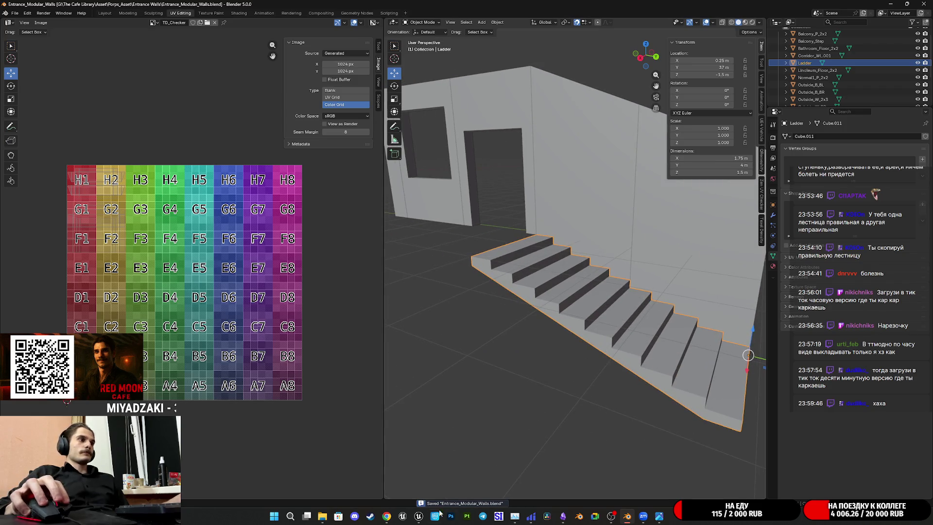
left_click(418, 516)
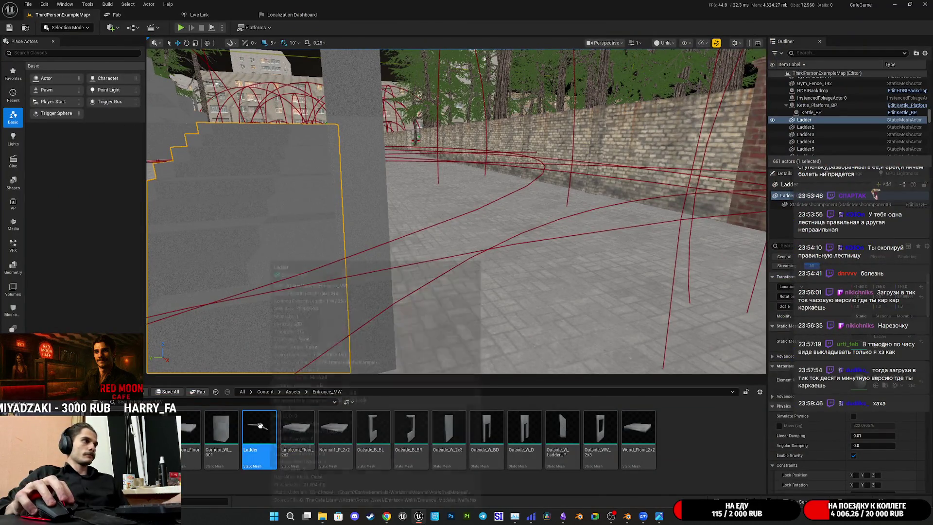
Reimport the Ladder asset from the Content Browser and orbit to inspect the updated stairs
right_click(260, 425)
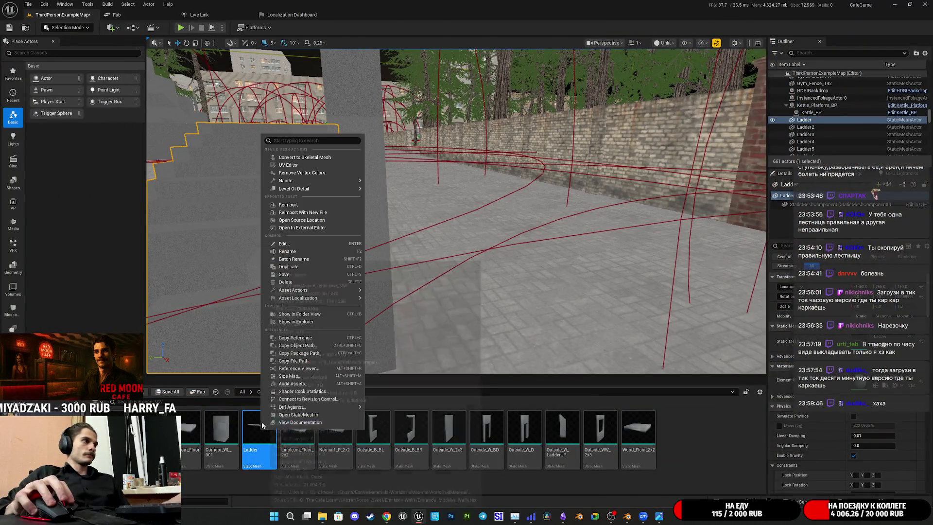
left_click(288, 204)
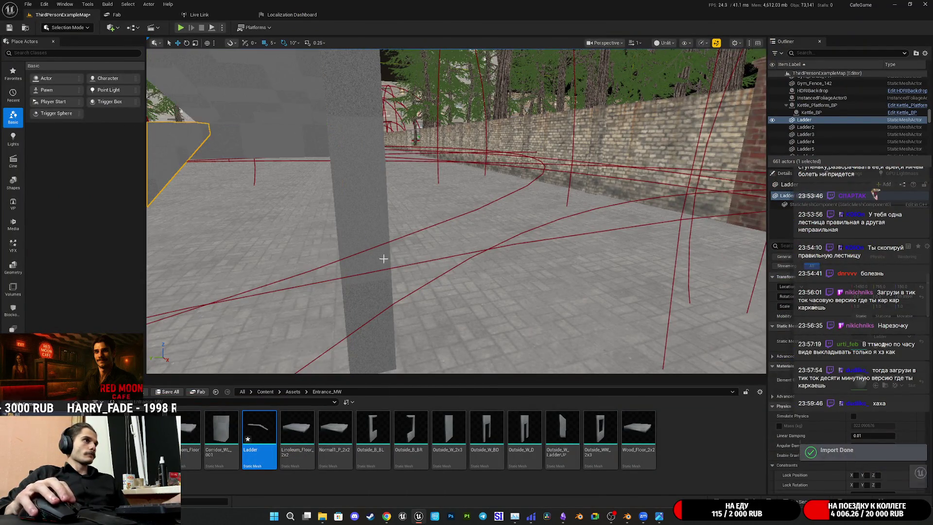
key("f")
right_click_drag(457, 212, 399, 209)
mouse_move(399, 209)
left_mouse_down("alt")
mouse_move(515, 216)
mouse_move(243, 216)
left_mouse_up("alt")
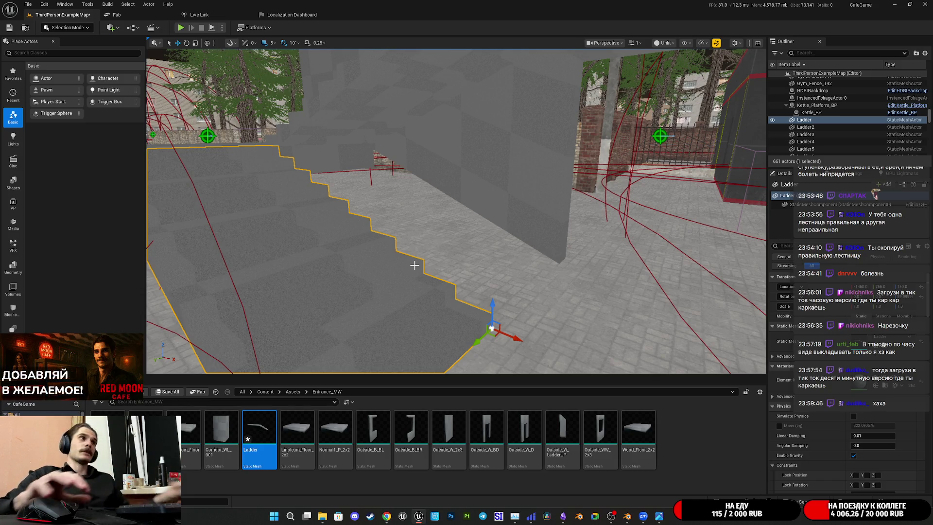
Select the Ladder5 and Ladder6 side walls and duplicate them
left_click(514, 188)
key("f")
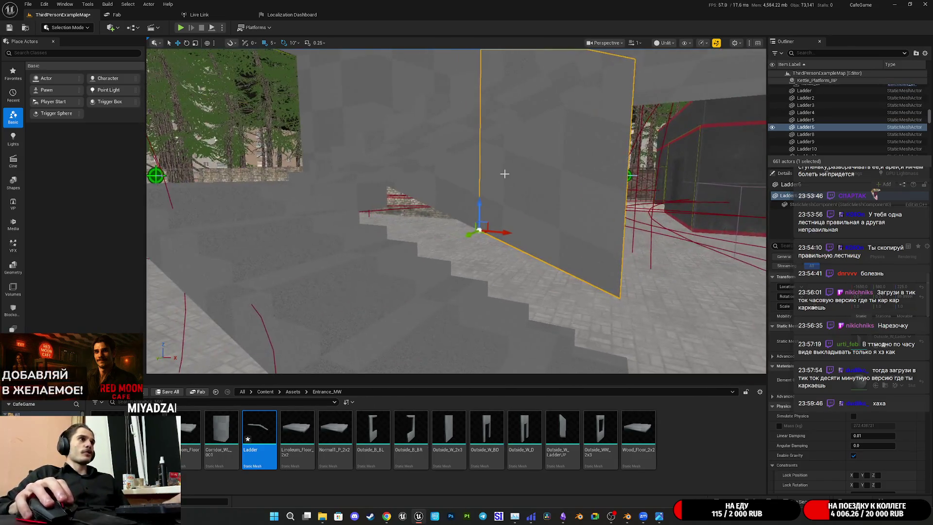
left_click(462, 192, "ctrl")
key("f")
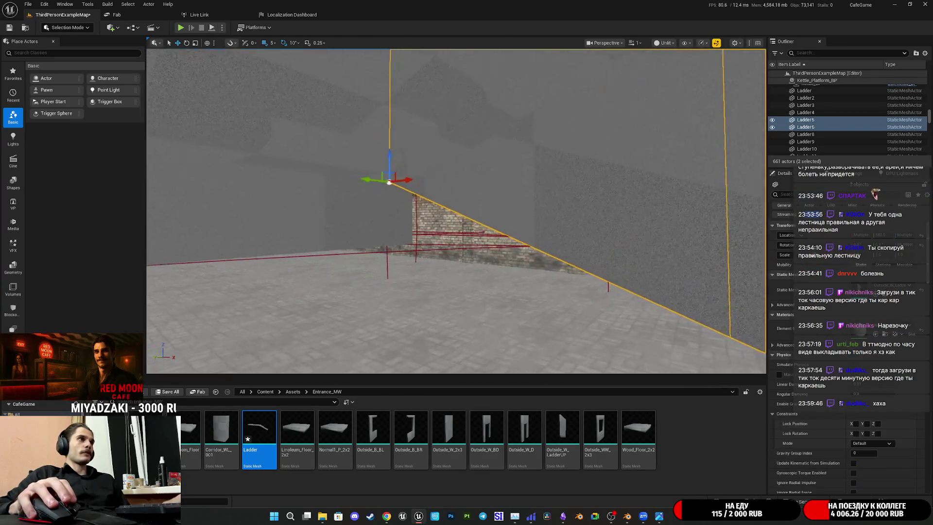
left_click_drag(387, 154, 391, 149, "alt")
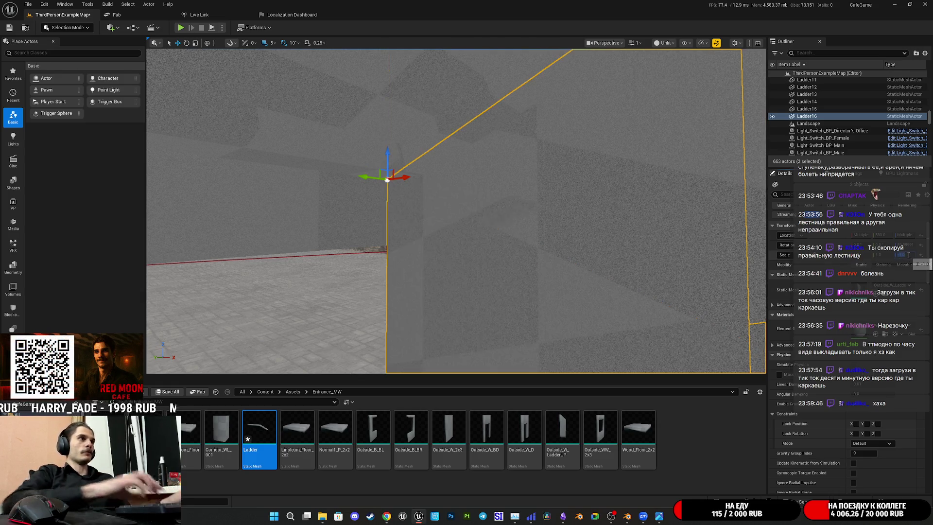
key("f")
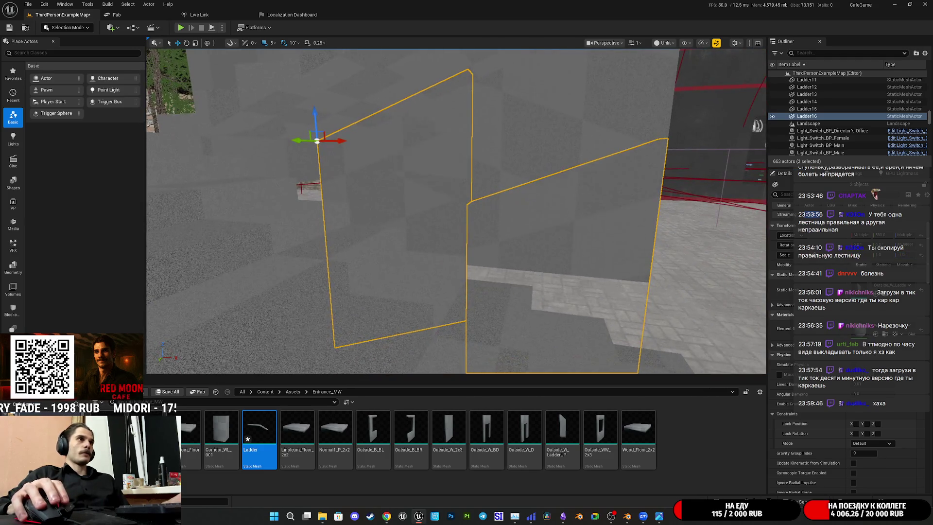
Mirror the copied walls with scale -1 and slide them along X to the stairs' opposite side
type("-1")
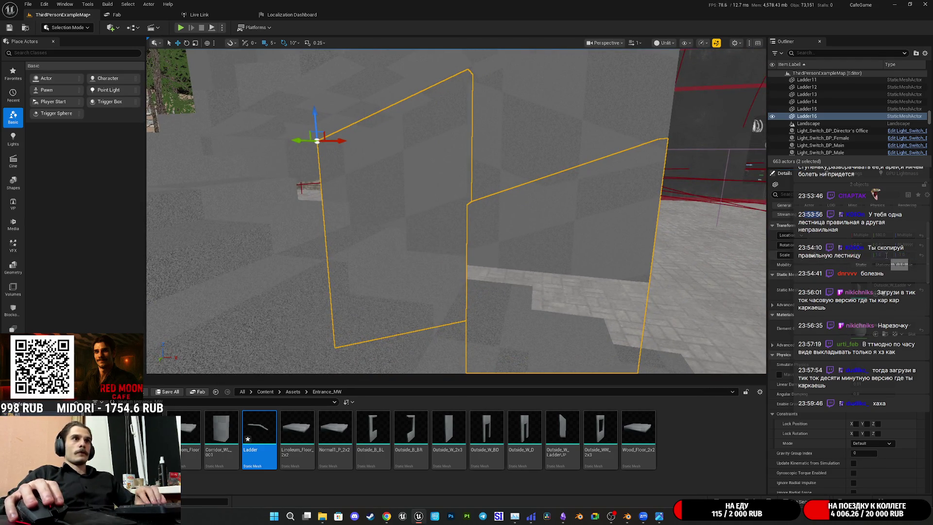
key("Return")
mouse_move(353, 199)
left_mouse_down("alt")
mouse_move(399, 202)
mouse_move(353, 199)
left_mouse_up("alt")
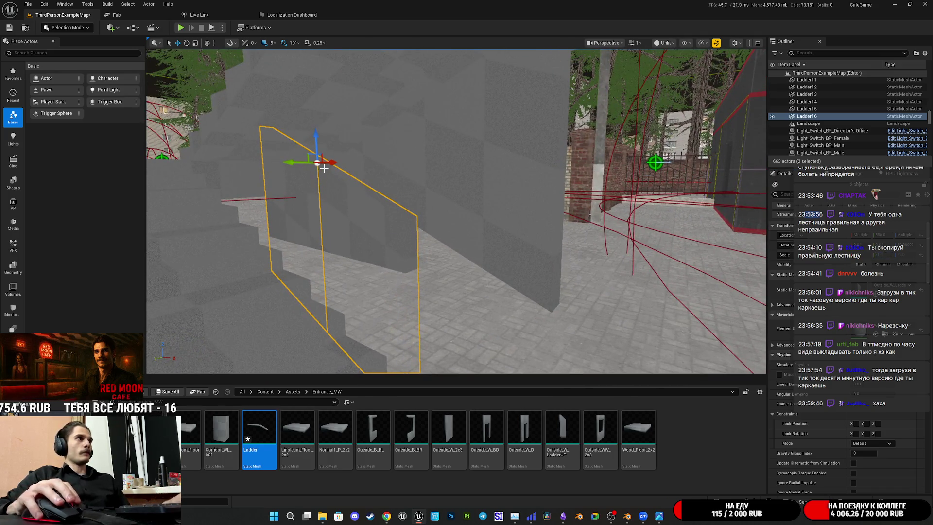
mouse_move(333, 167)
left_mouse_down()
mouse_move(444, 198)
mouse_move(431, 194)
left_mouse_up()
mouse_move(426, 161)
left_mouse_down()
mouse_move(404, 257)
mouse_move(412, 210)
left_mouse_up()
right_click_drag(425, 195, 425, 196)
right_click_drag(501, 219, 505, 230)
left_click(425, 217)
Add Ladder4 to Ladder3 and inspect how the two stair pieces line up
right_click_drag(508, 156, 508, 156)
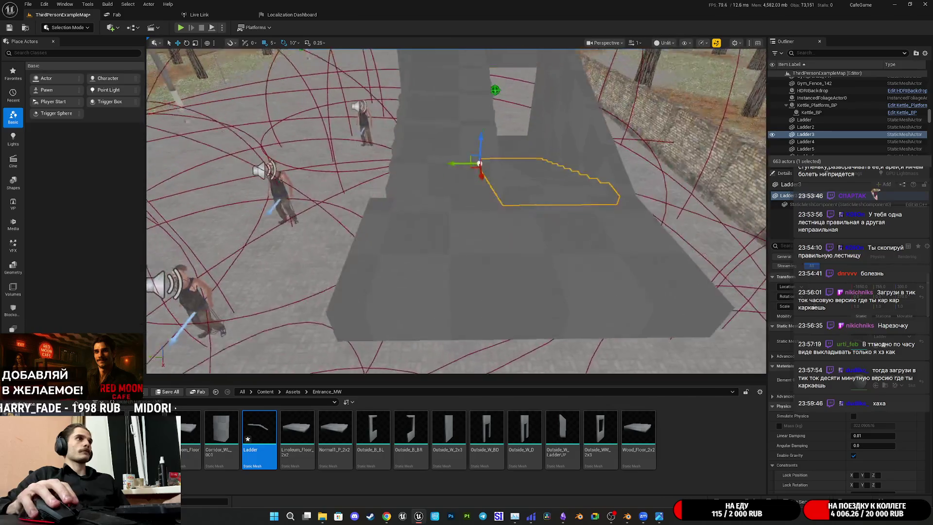
right_click_drag(491, 152, 506, 173)
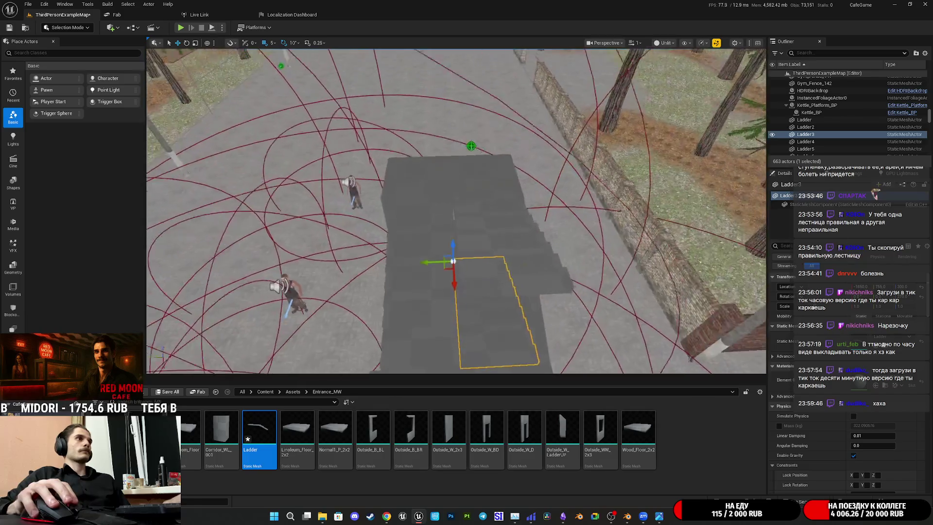
left_click(806, 141, "ctrl")
key("f")
right_click_drag(457, 209, 462, 215)
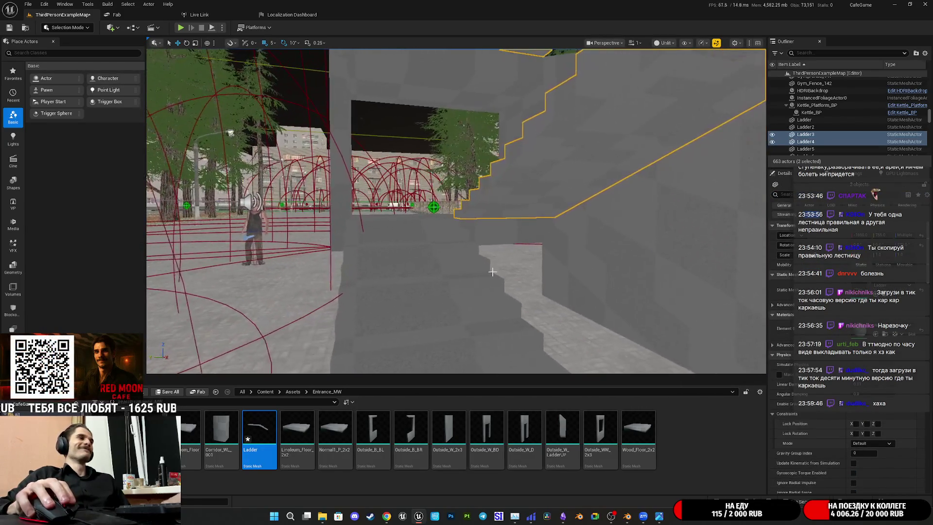
right_click_drag(517, 194, 518, 195)
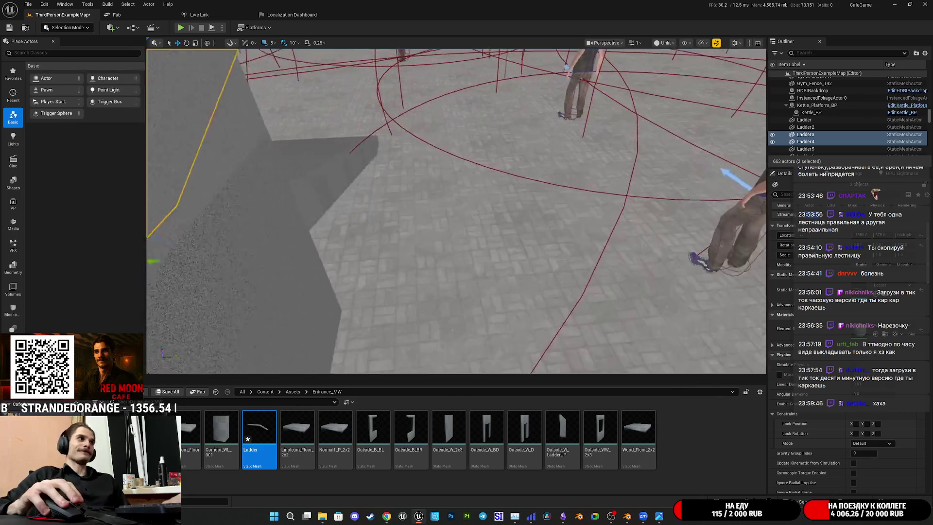
middle_click_drag(356, 241, 523, 283)
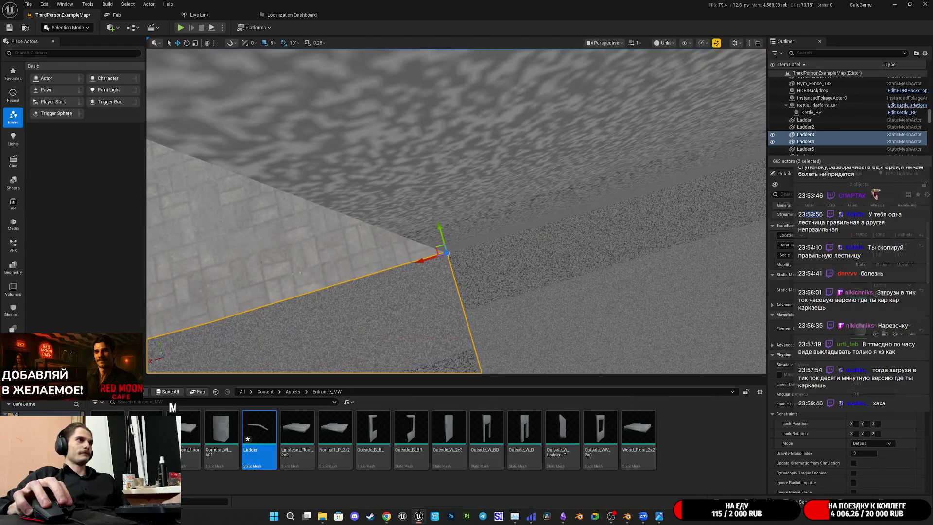
right_click_drag(456, 212, 467, 209)
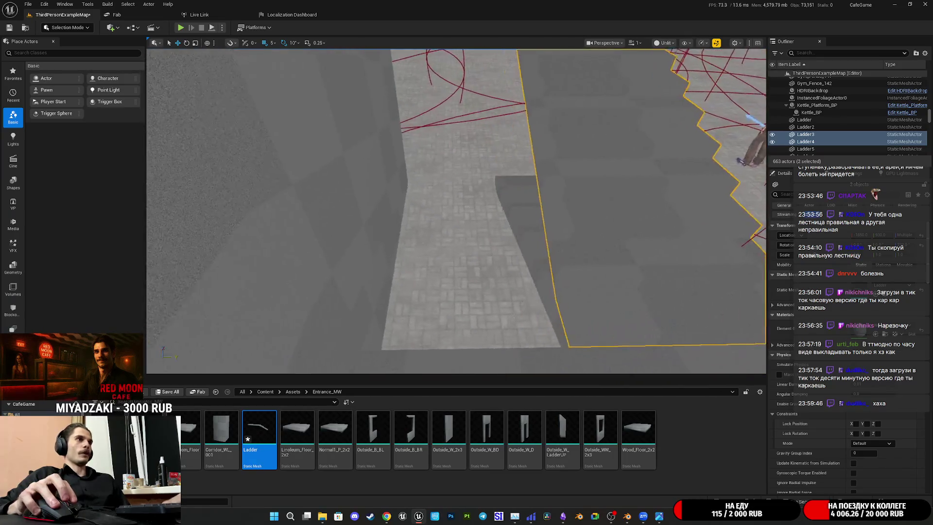
right_click_drag(505, 290, 508, 286)
Select Ladder, Ladder2 and the remaining stair pieces, view them from above, and start Play In Editor
left_click(505, 290)
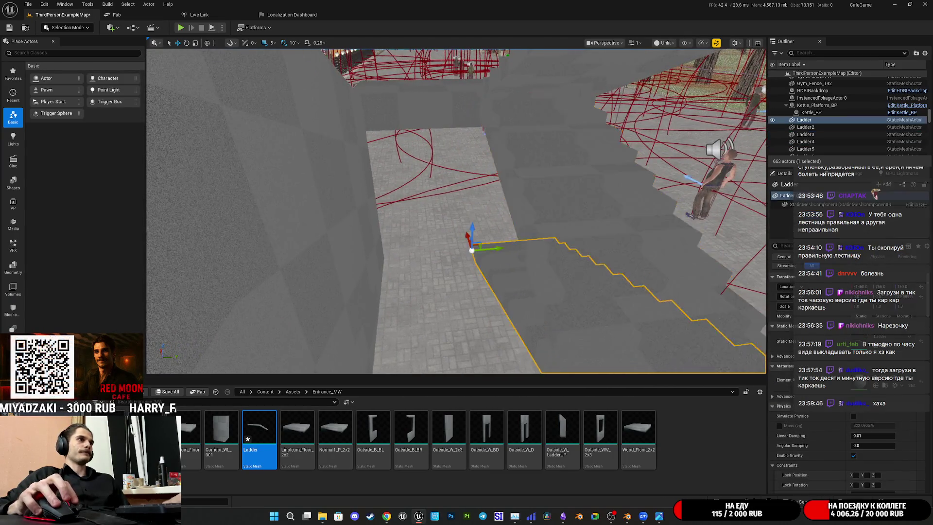
left_click(534, 239, "ctrl")
right_click_drag(534, 239, 537, 233)
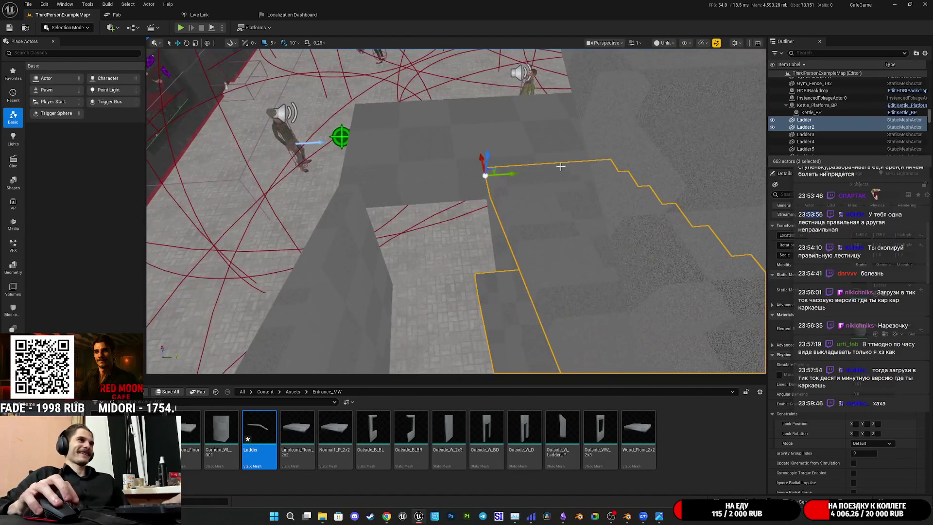
right_click_drag(513, 172, 761, 235)
mouse_move(457, 212)
right_mouse_down()
mouse_move(468, 246)
mouse_move(488, 229)
mouse_move(479, 234)
mouse_move(491, 272)
mouse_move(496, 243)
mouse_move(481, 246)
mouse_move(493, 241)
mouse_move(433, 240)
mouse_move(441, 206)
mouse_move(492, 214)
right_mouse_up()
left_click(492, 215, "ctrl")
left_click(418, 115, "ctrl")
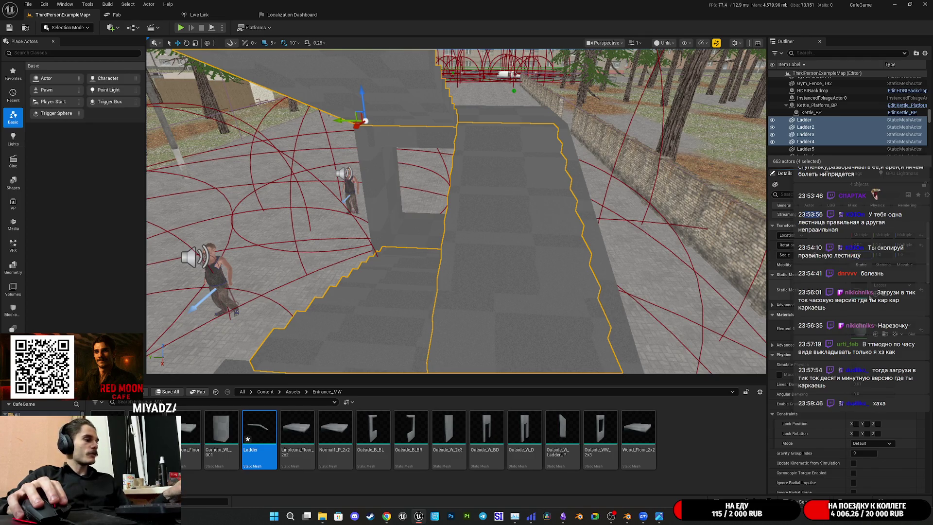
right_click_drag(457, 212, 511, 211)
left_click(181, 27)
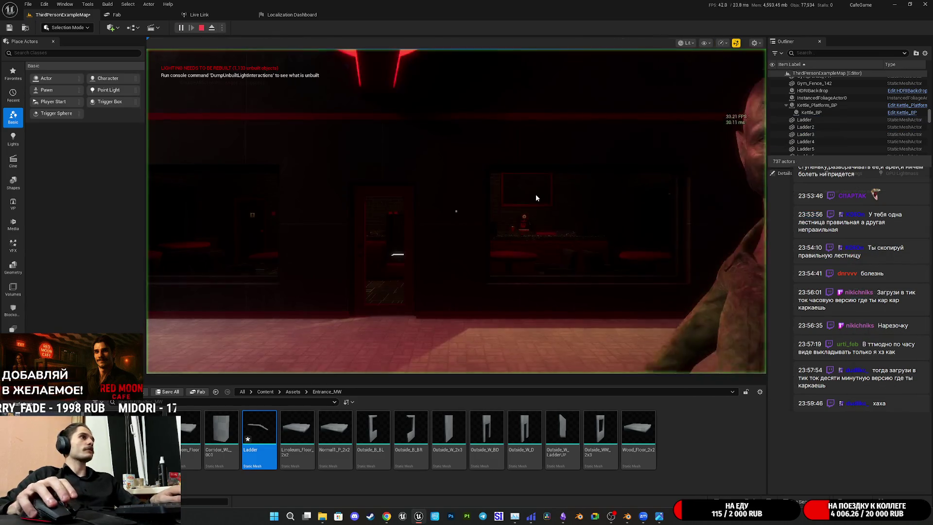
Playtest fullscreen, walking the character onto the stairs and away, then stop with Esc
key("F11")
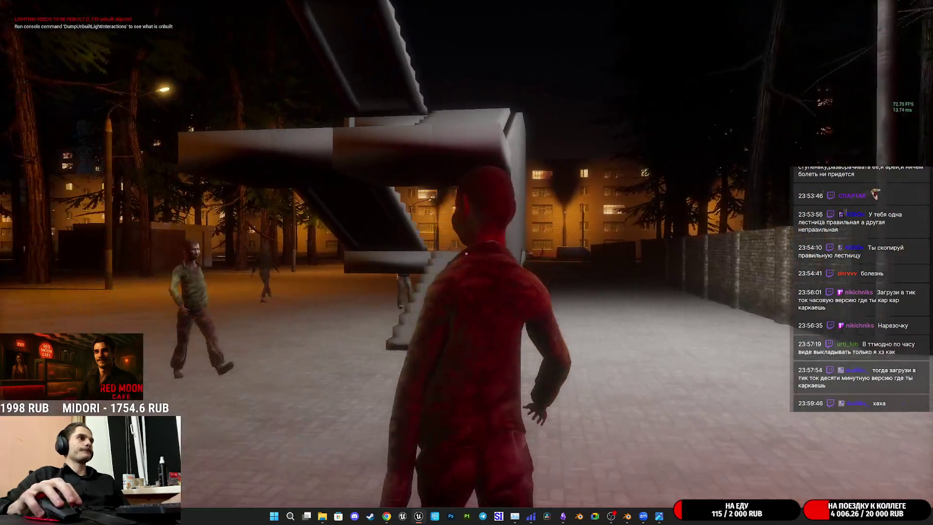
key("w")
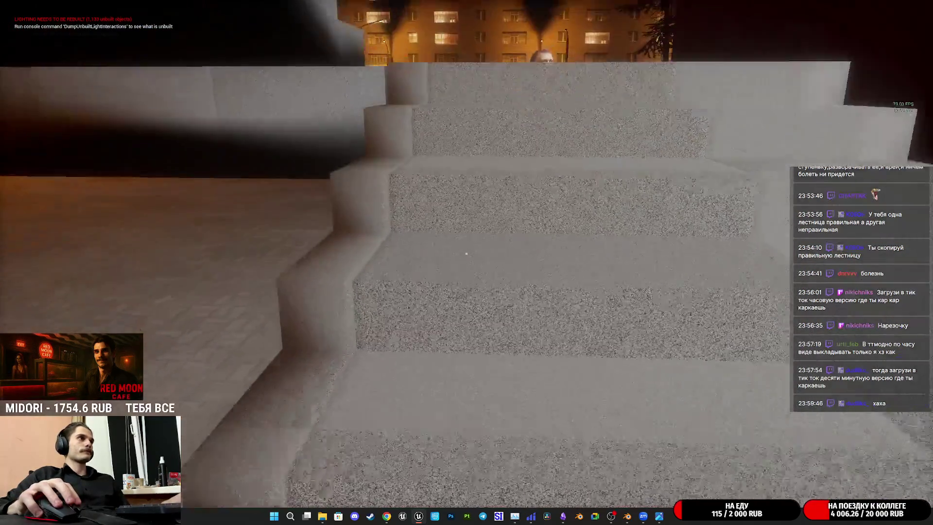
key("w")
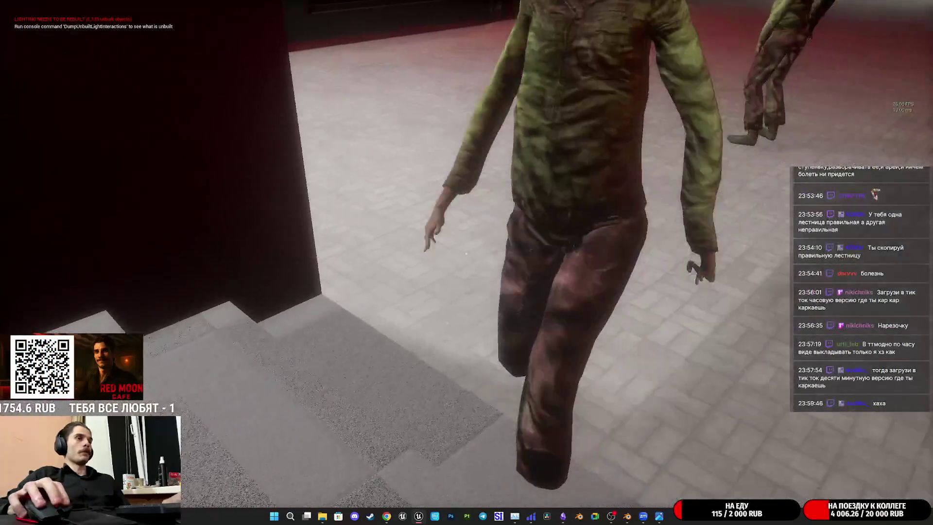
key("w")
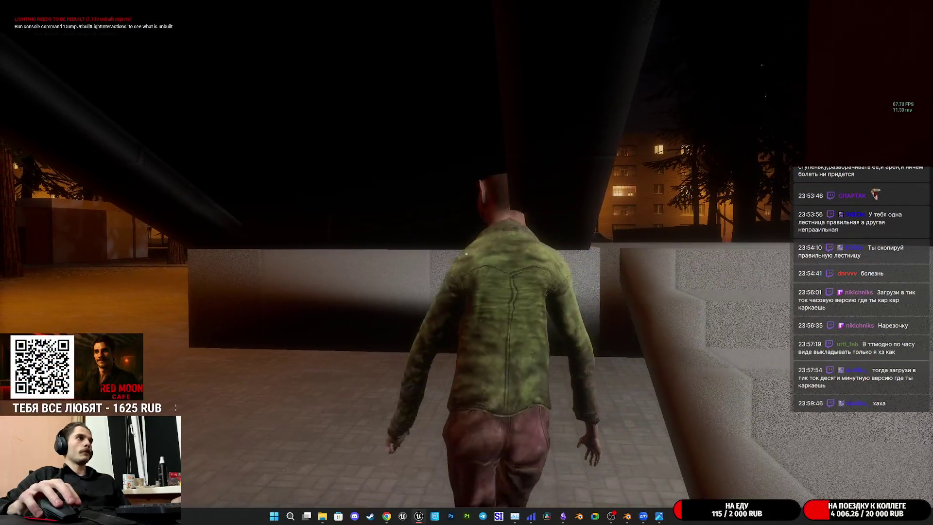
key("Escape")
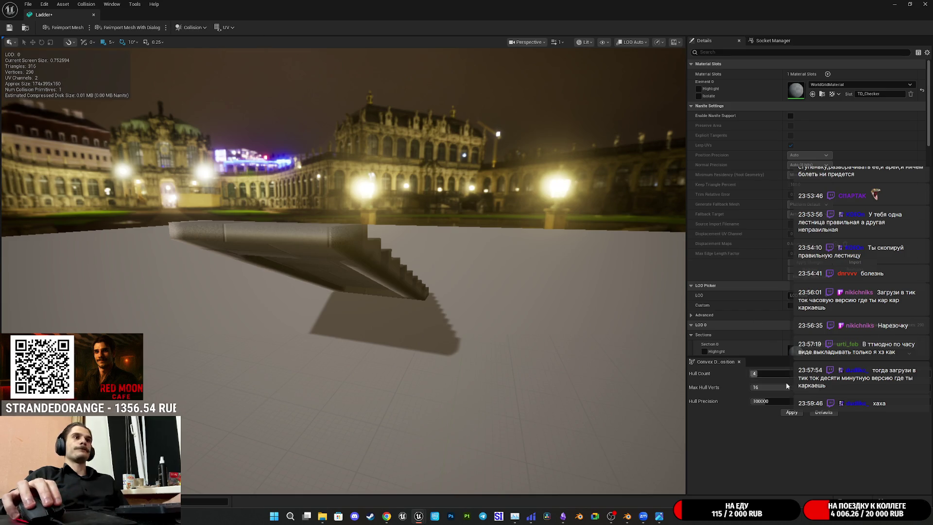
Apply a single convex hull with 26 max verts to Ladder, save it, and replay the level
mouse_move(776, 374)
left_mouse_down()
mouse_move(758, 373)
mouse_move(800, 388)
left_mouse_up()
left_click(791, 412)
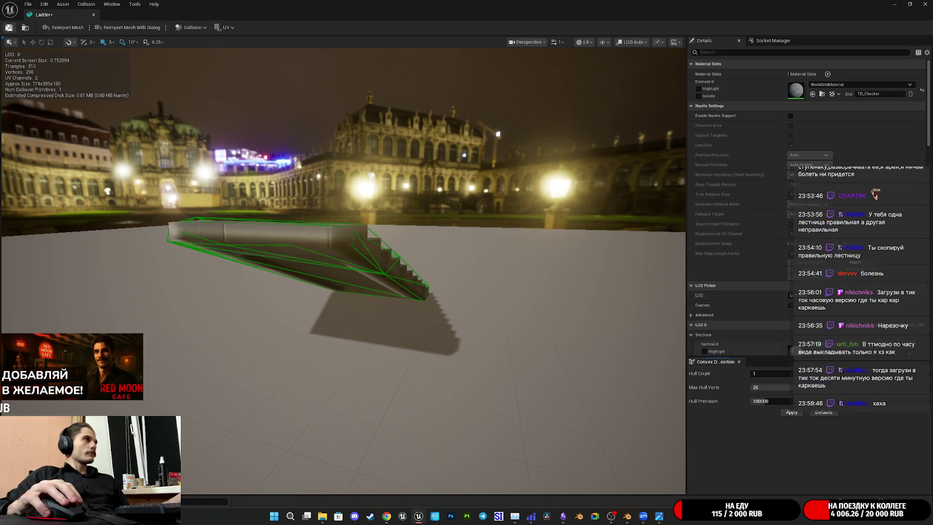
left_click(10, 29)
key("alt+Tab")
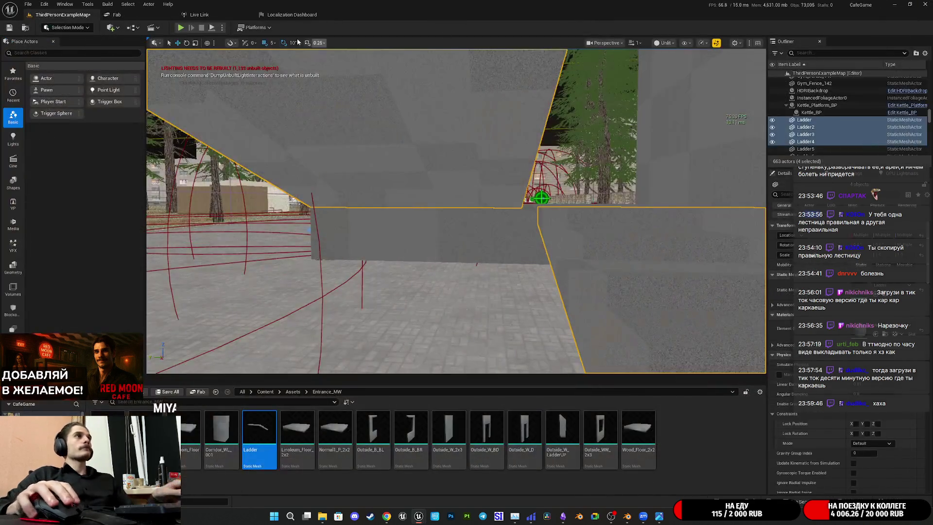
left_click(181, 27)
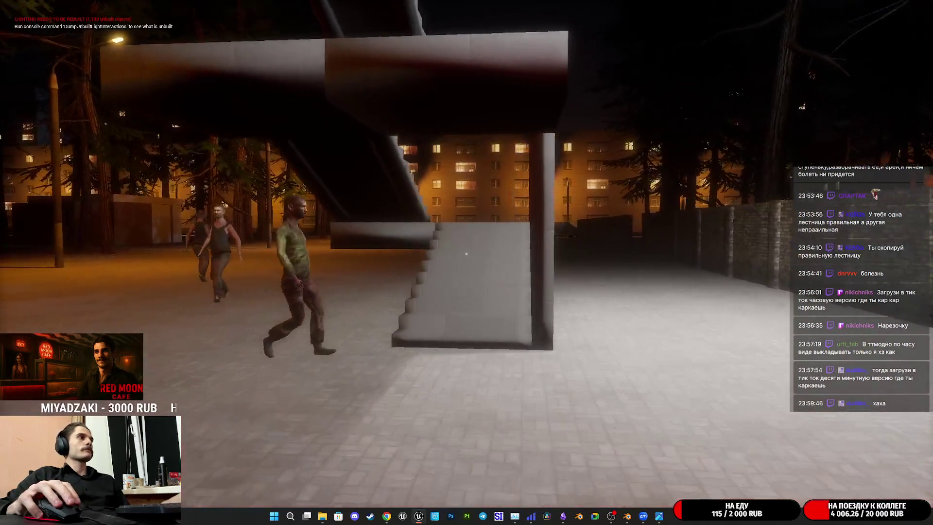
Walk up the grey stairs, eject with F8 to inspect the collision, resume, then end the playtest
key("w")
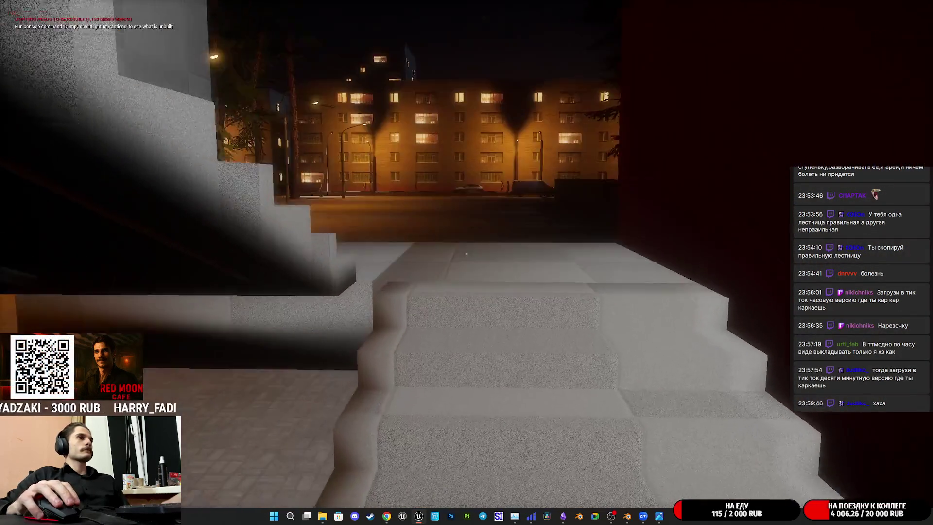
key("w")
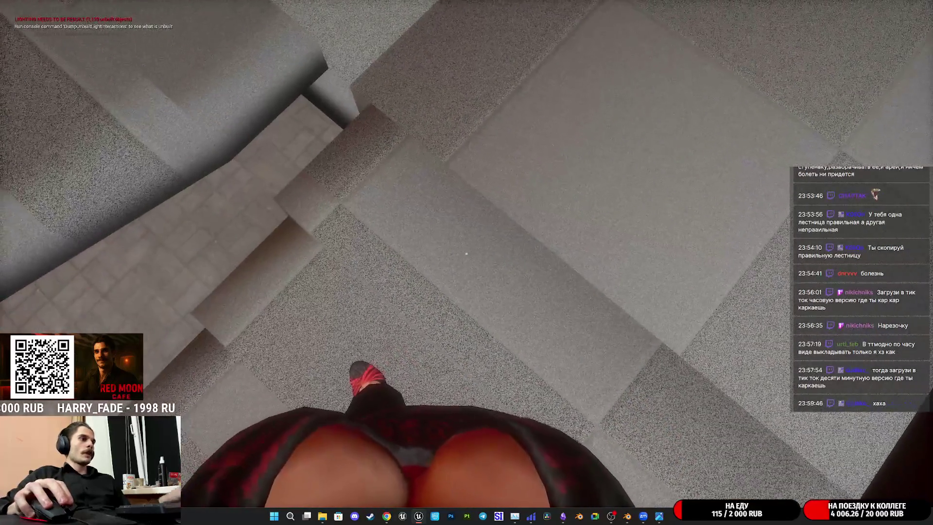
key("F8")
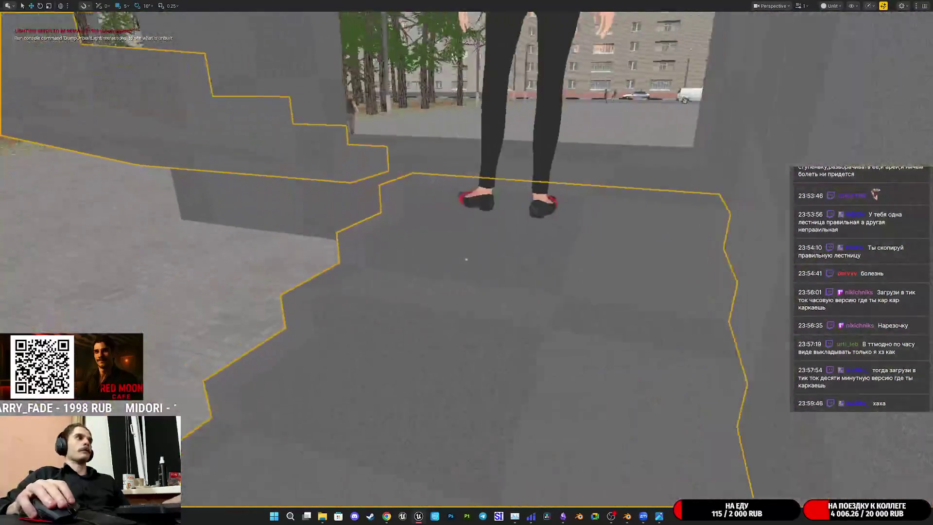
right_click_drag(466, 259, 466, 259)
key("F8")
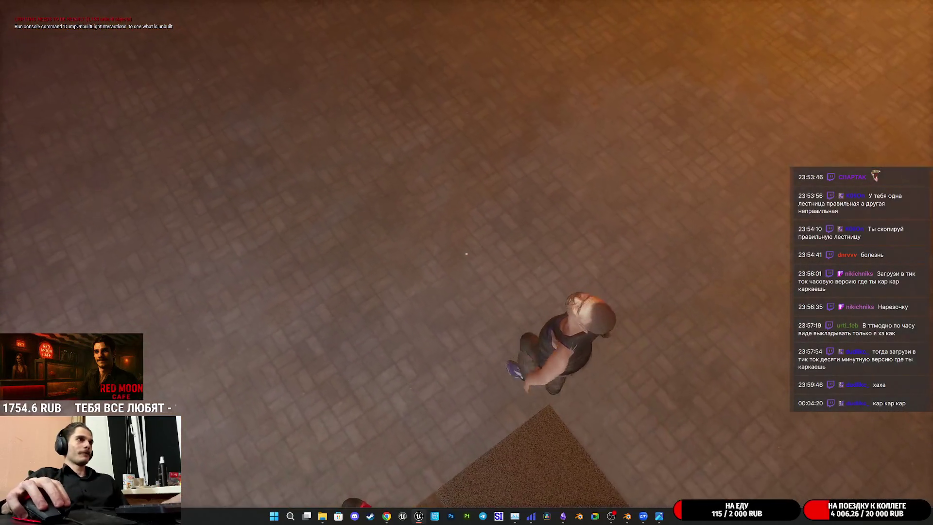
key("Escape")
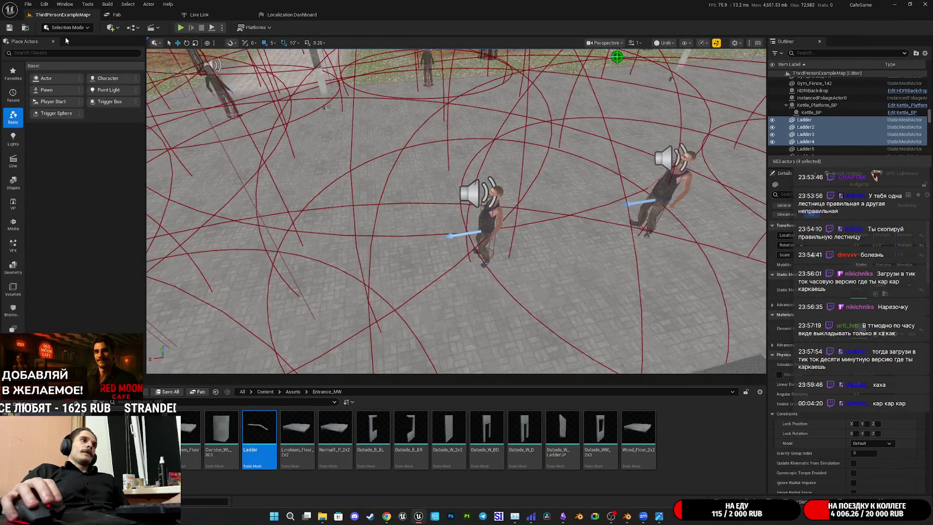
Frame the four Ladder actors, save the ThirdPersonExampleMap level, and close the Zoom window
key("f")
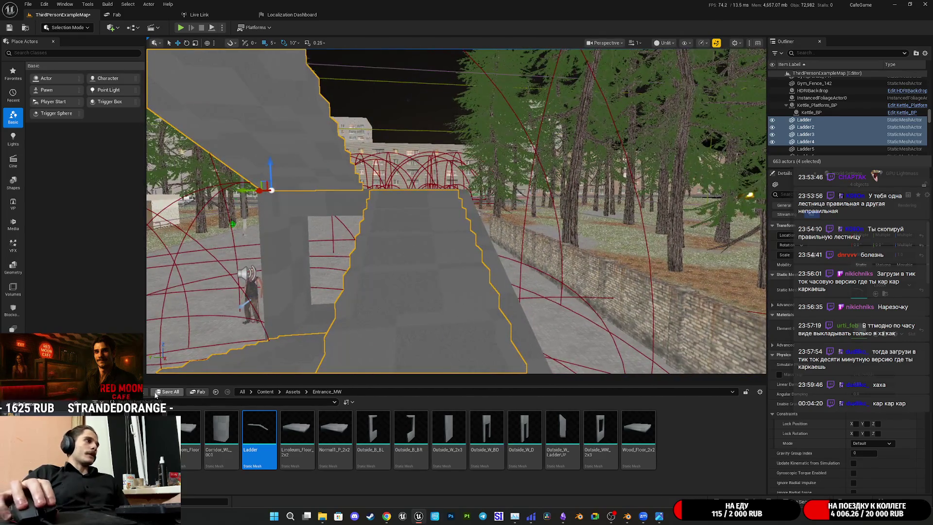
left_click(167, 392)
left_click(524, 340)
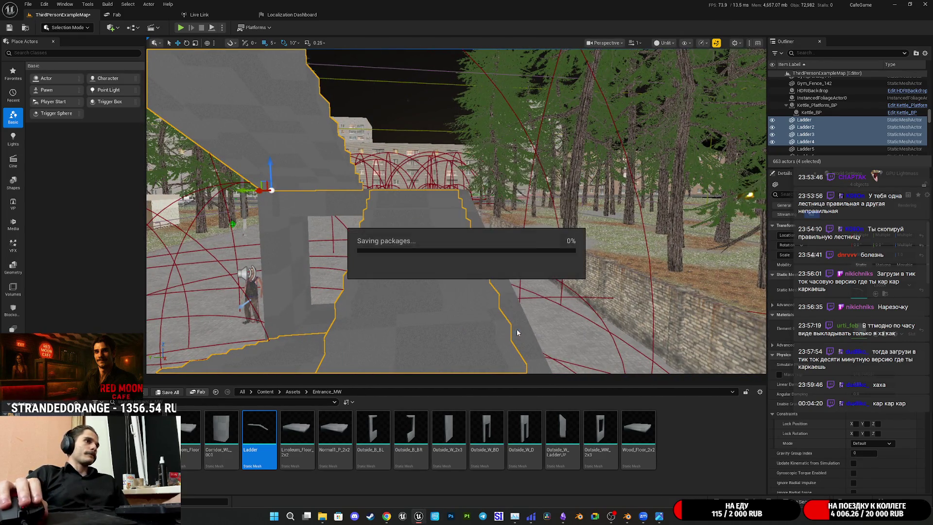
mouse_move(643, 516)
left_click(662, 453)
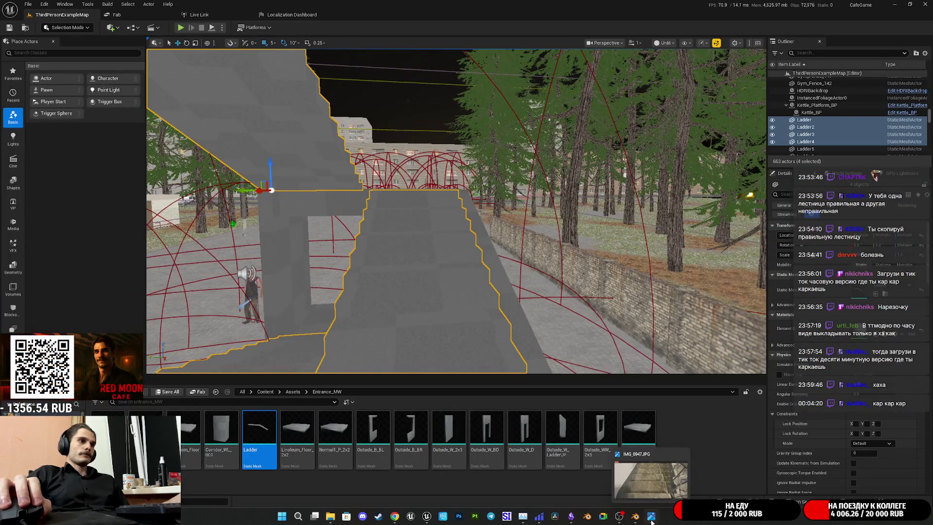
left_click(651, 519)
scroll(440, 252, "down", 2)
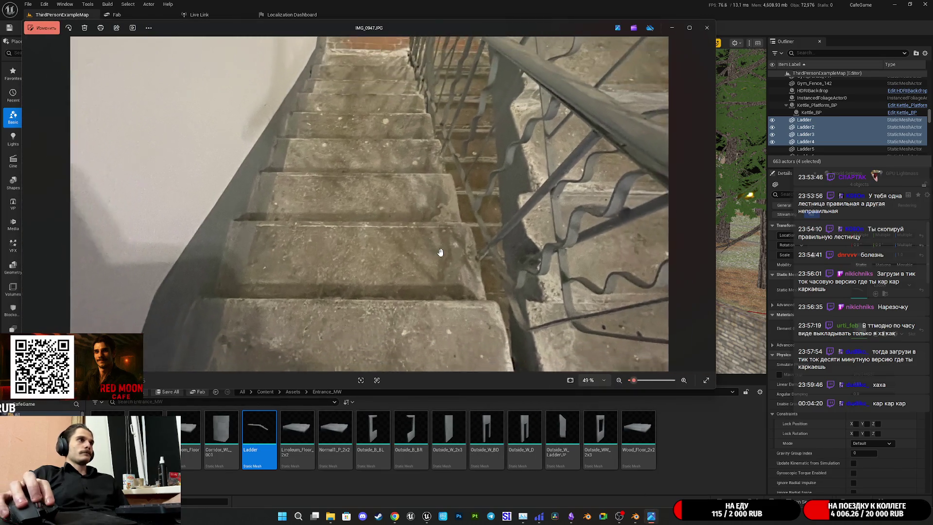
scroll(479, 239, "down", 1)
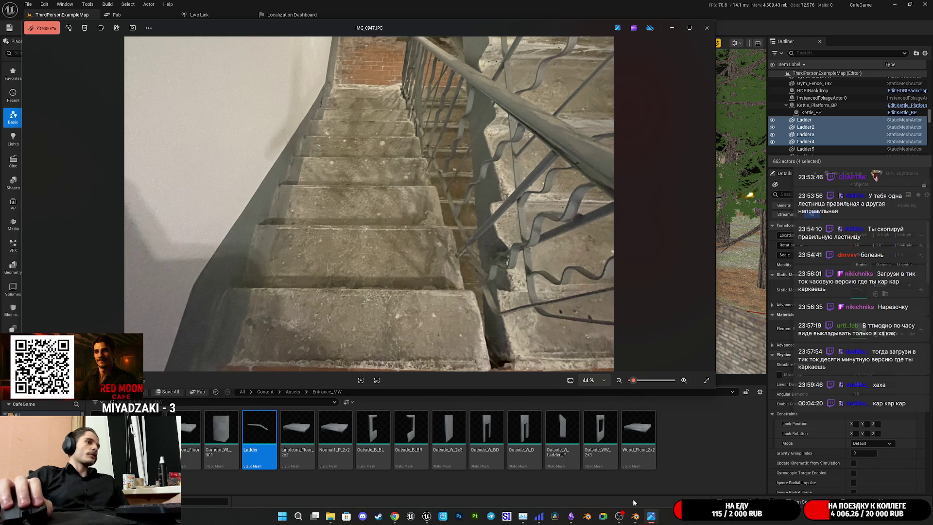
left_click(651, 517)
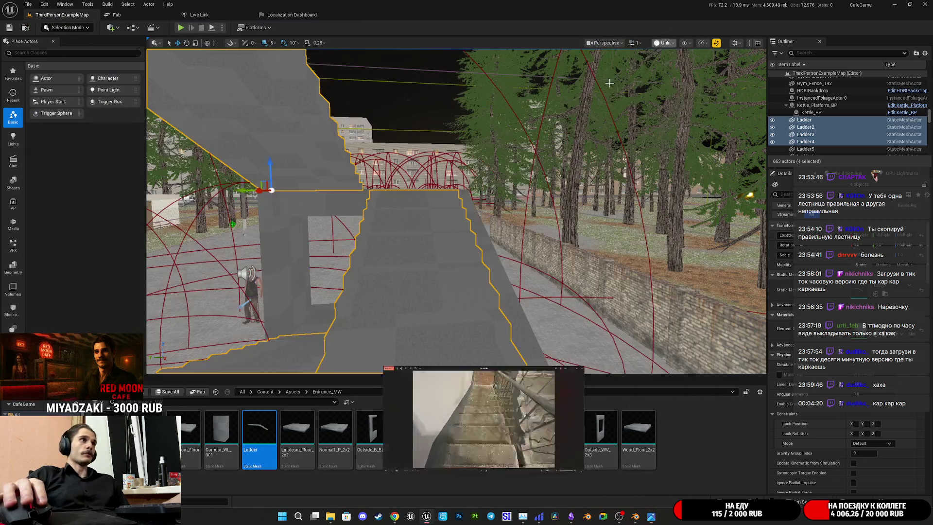
mouse_move(457, 211)
right_mouse_down()
mouse_move(462, 218)
mouse_move(437, 224)
mouse_move(442, 233)
right_mouse_up()
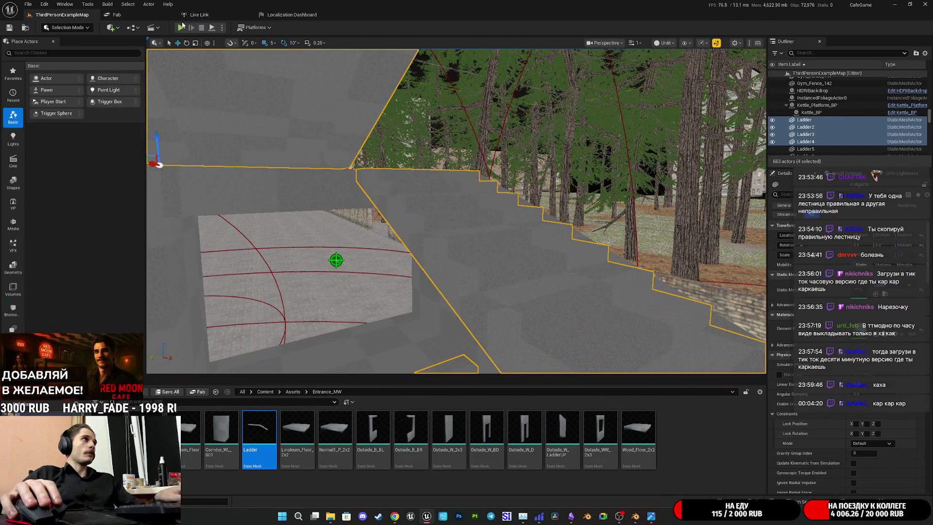
left_click(180, 28)
Go fullscreen and walk the character to the landing at the top of the staircase
key("F11")
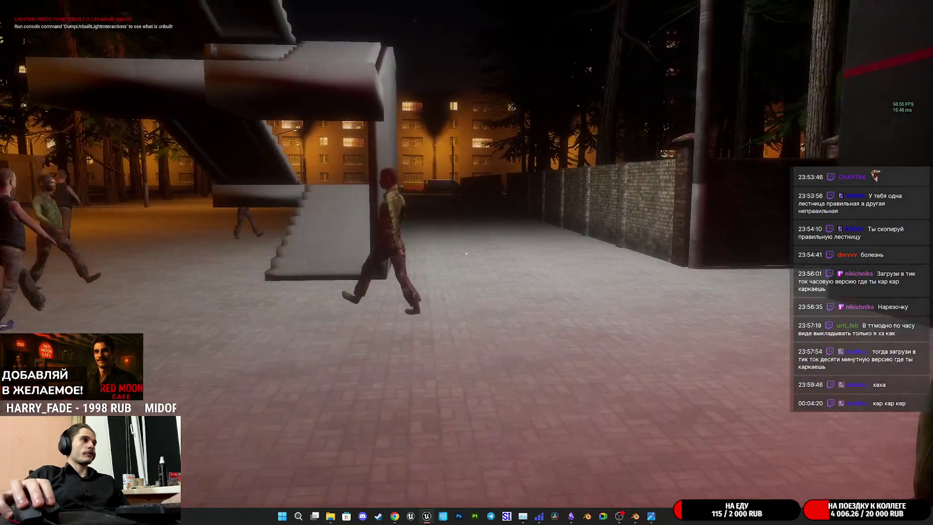
key("w")
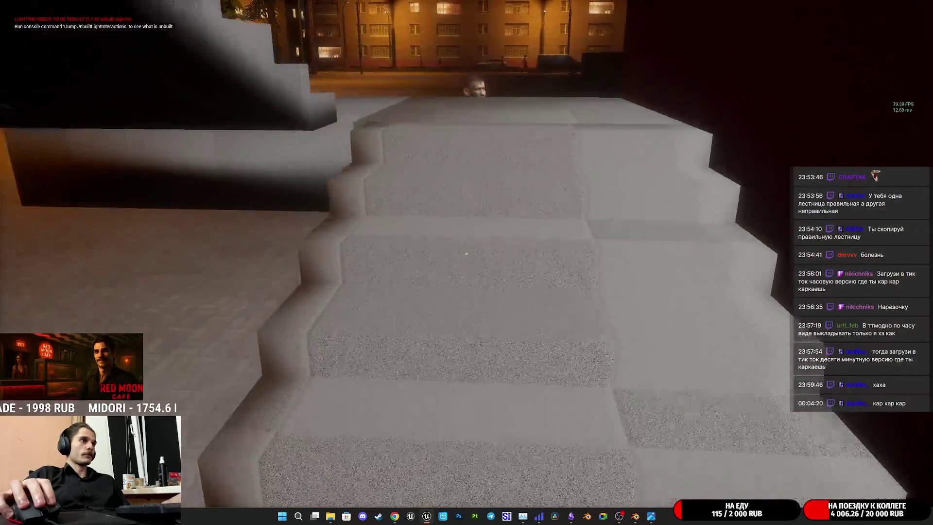
key("w")
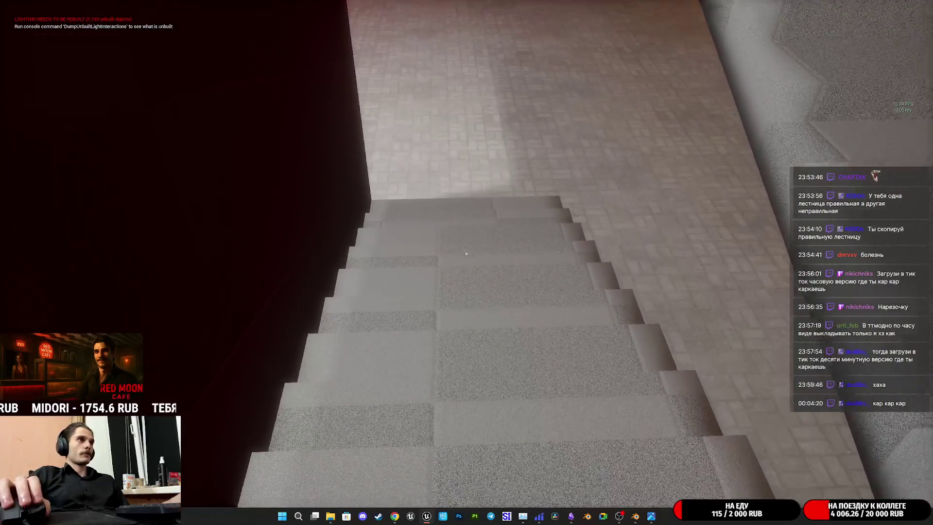
key("w")
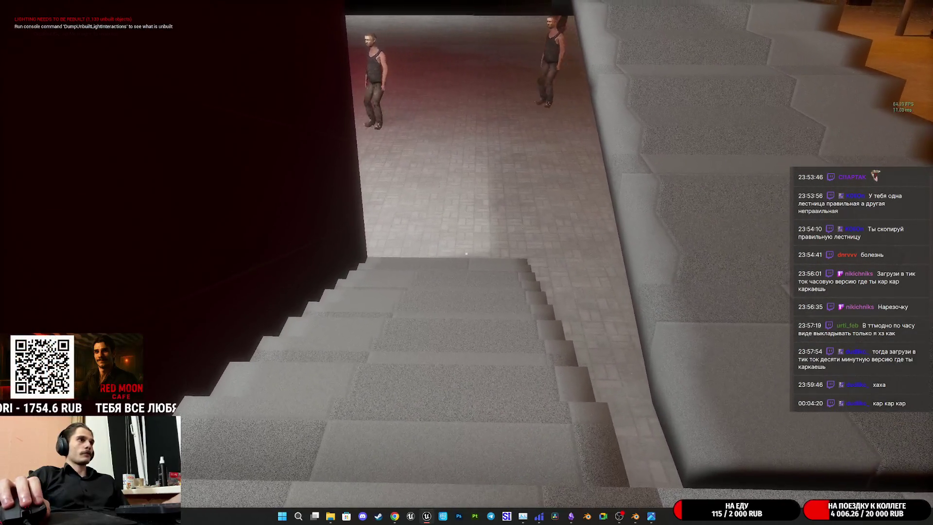
key("w")
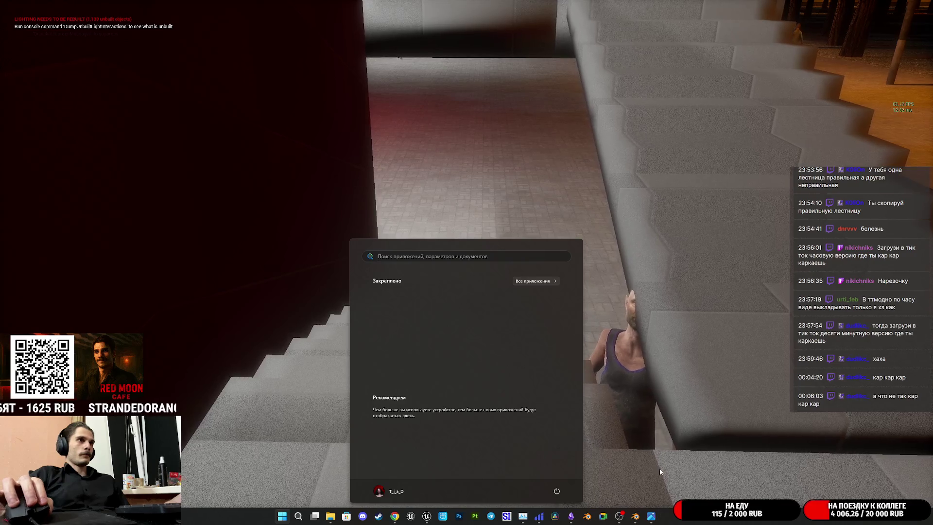
left_click(399, 58)
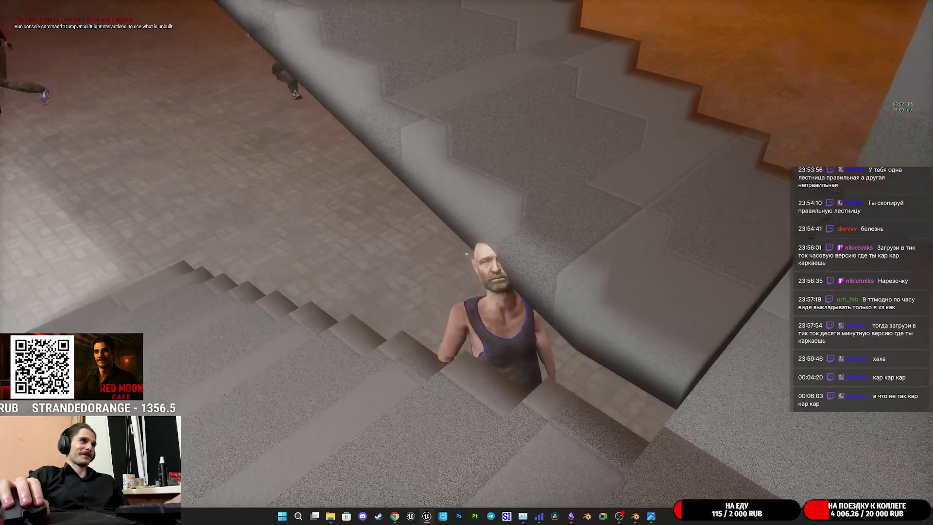
Walk down the stairwell past the other character and out along the street
key("w")
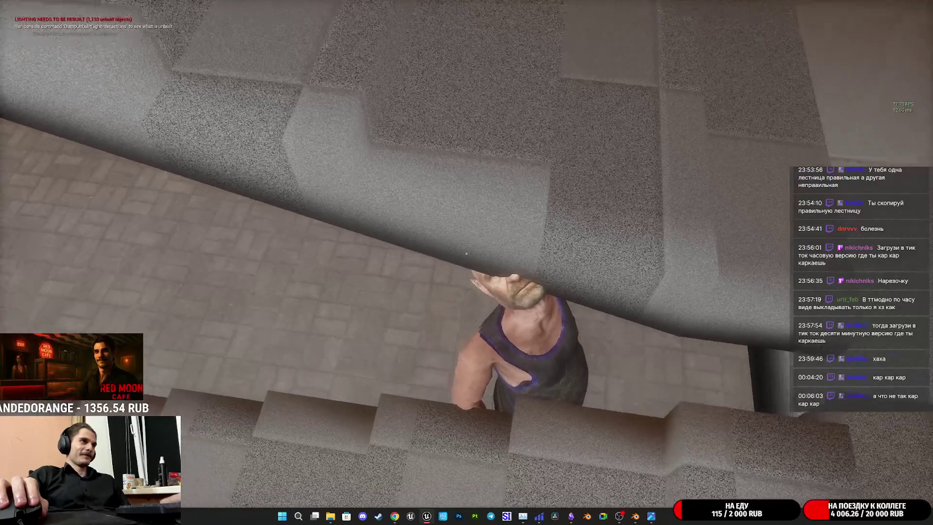
key("w")
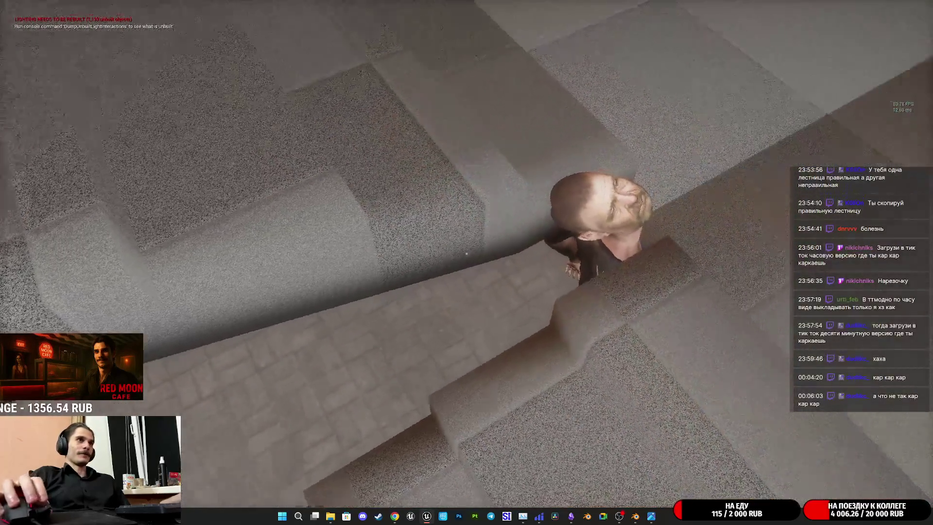
key("w")
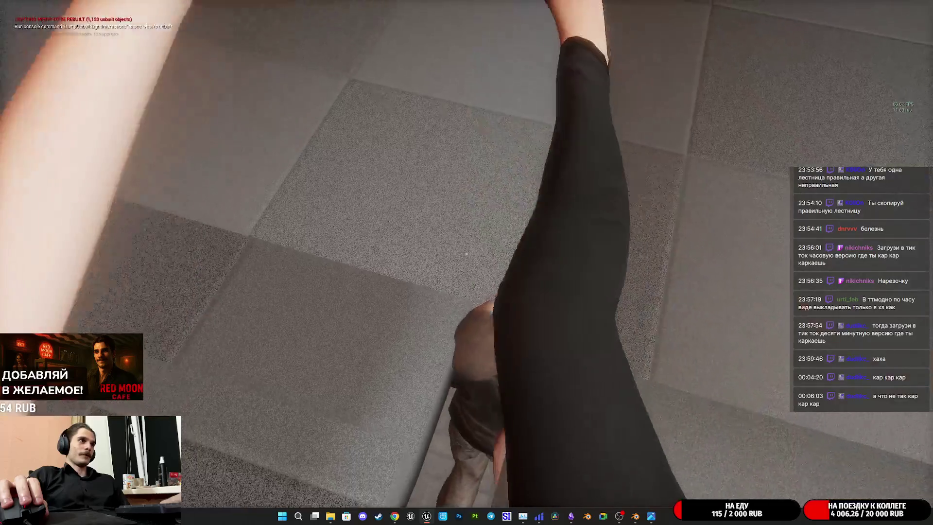
key("s")
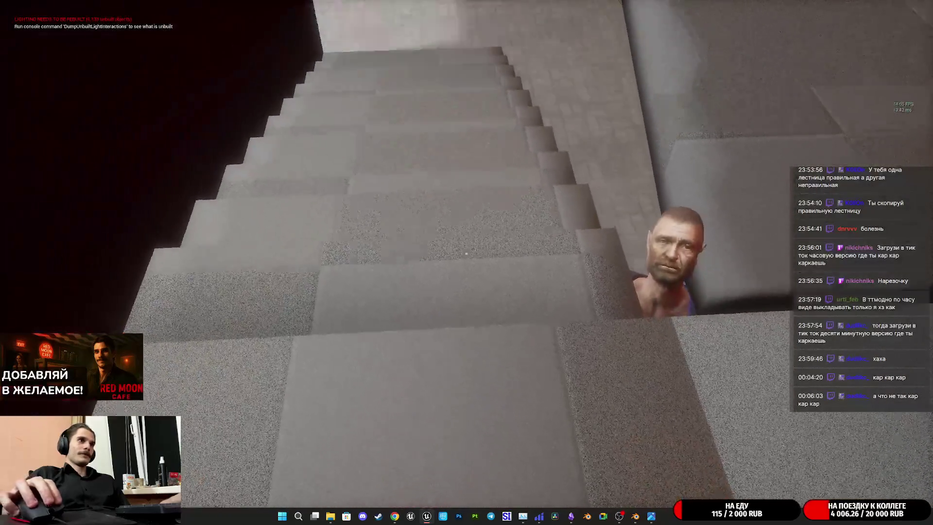
key("w")
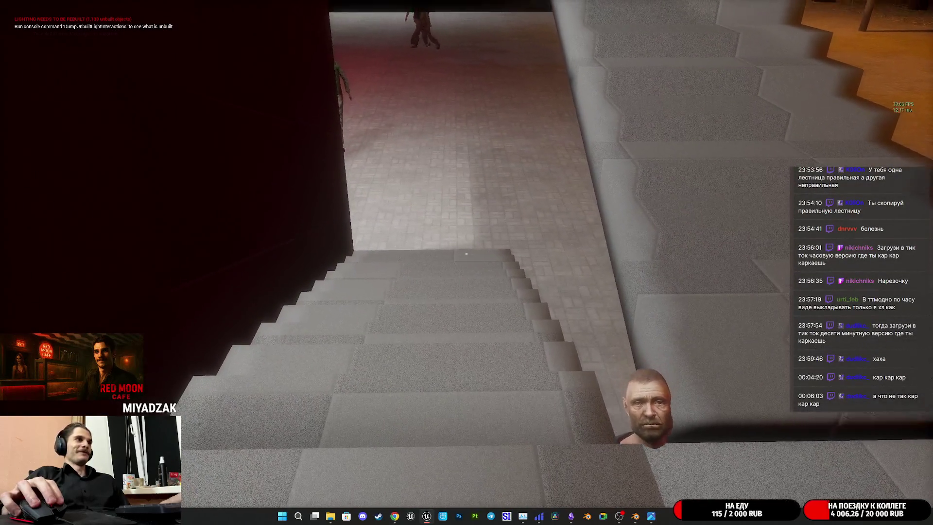
key("d")
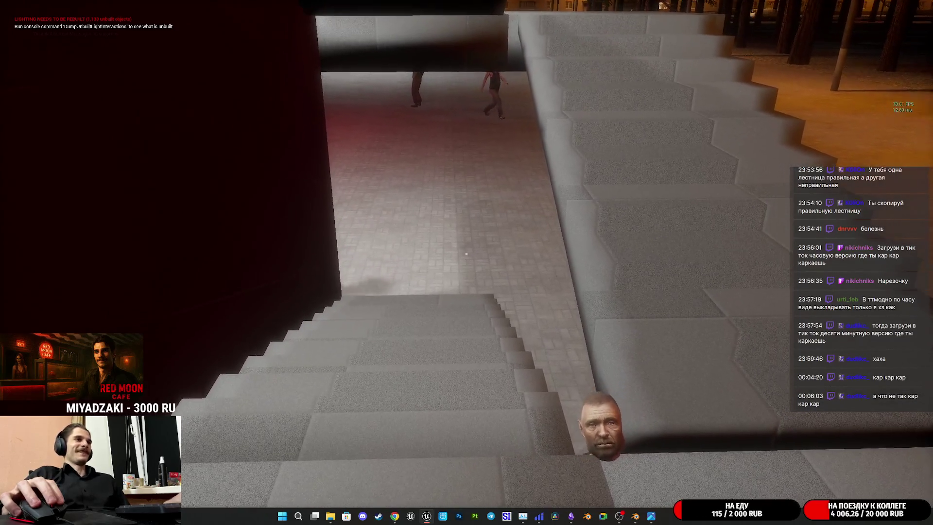
key("w")
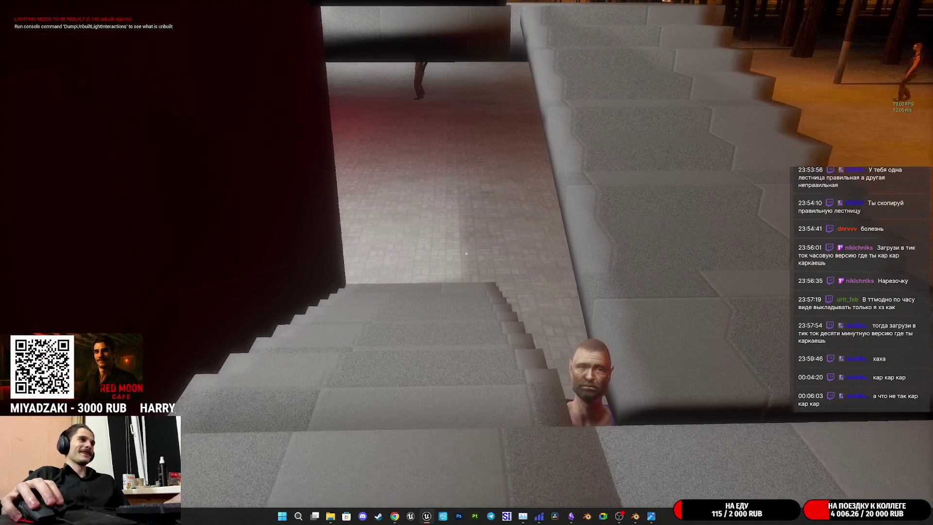
key("w")
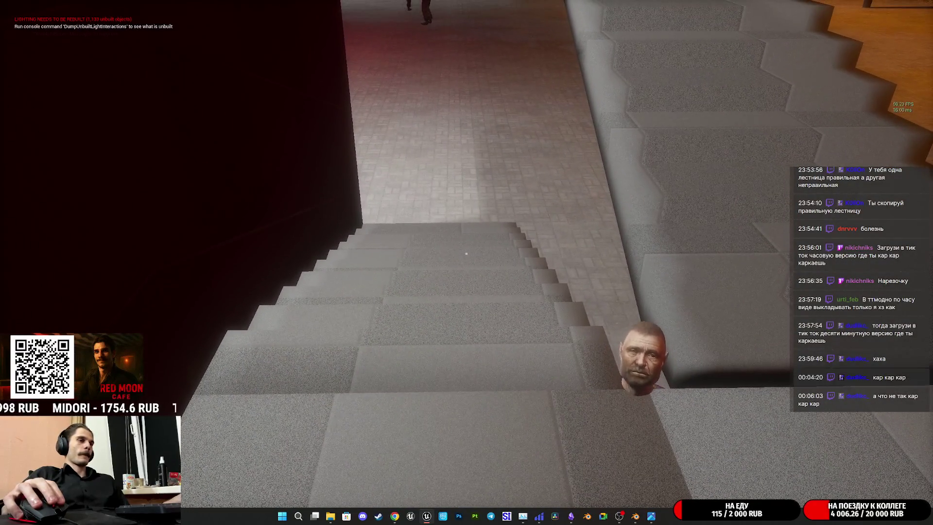
key("super")
left_click(653, 517)
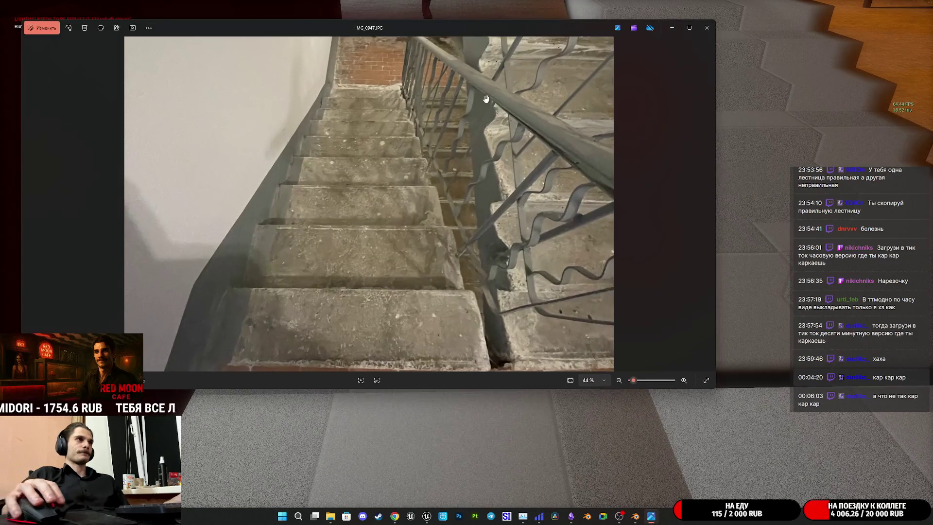
mouse_move(419, 31)
left_mouse_down()
mouse_move(931, 237)
mouse_move(885, 174)
mouse_move(612, 260)
mouse_move(313, 266)
mouse_move(281, 326)
mouse_move(235, 110)
mouse_move(162, 38)
mouse_move(406, 124)
left_mouse_up()
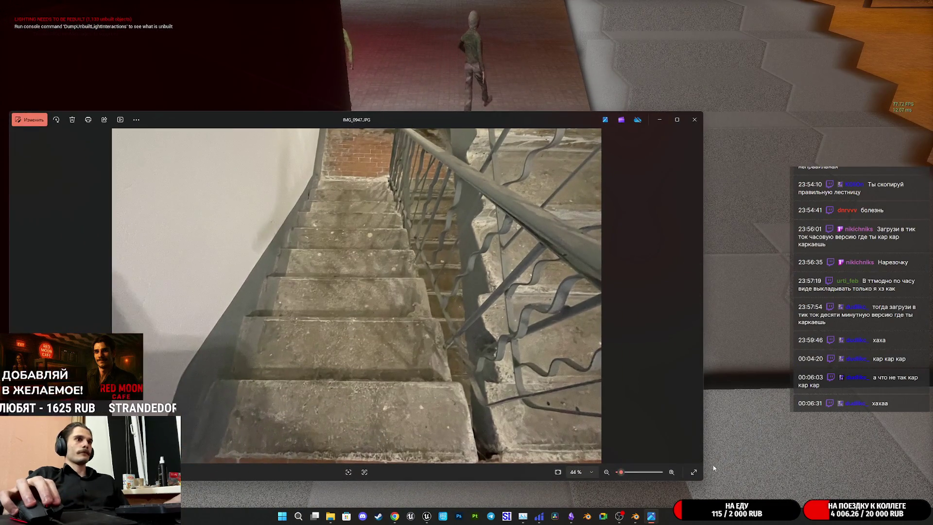
mouse_move(704, 481)
left_mouse_down()
mouse_move(389, 418)
mouse_move(328, 443)
mouse_move(320, 429)
left_mouse_up()
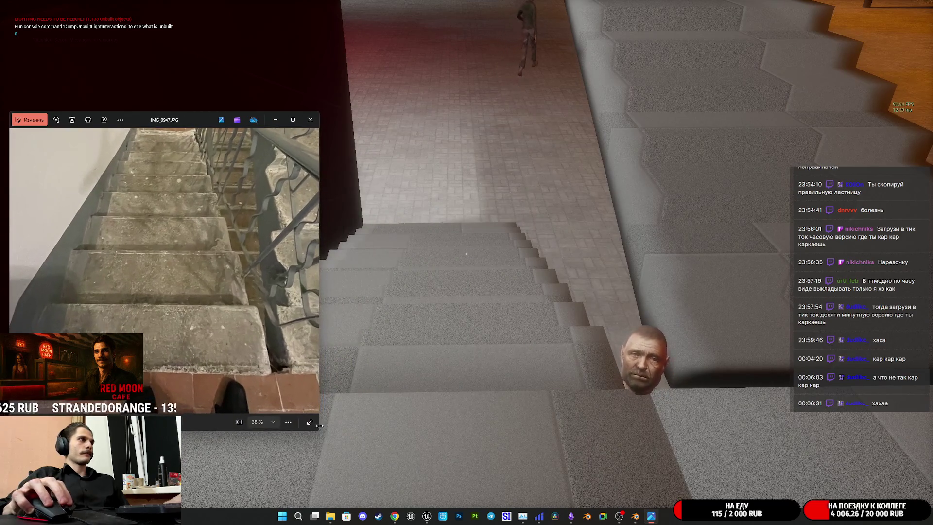
mouse_move(195, 129)
left_mouse_down()
mouse_move(184, 128)
mouse_move(186, 75)
mouse_move(174, 140)
left_mouse_up()
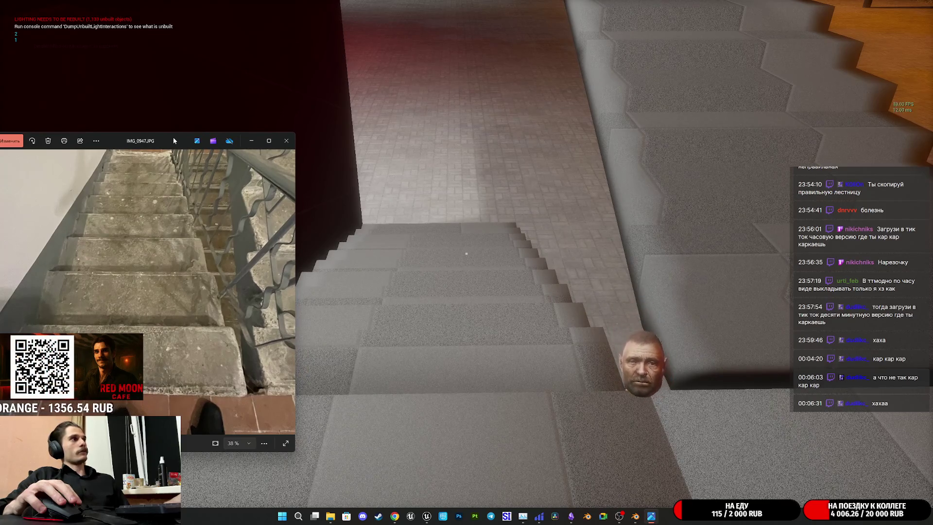
left_click_drag(173, 140, 176, 147)
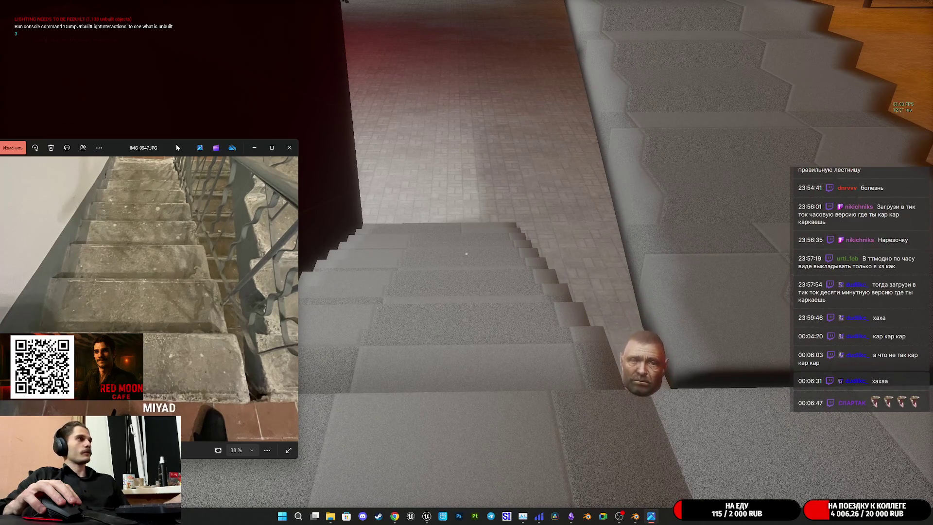
mouse_move(177, 148)
left_mouse_down()
mouse_move(193, 138)
mouse_move(544, 108)
mouse_move(818, 135)
mouse_move(832, 139)
mouse_move(780, 134)
mouse_move(839, 158)
mouse_move(761, 157)
mouse_move(657, 135)
mouse_move(717, 149)
left_mouse_up()
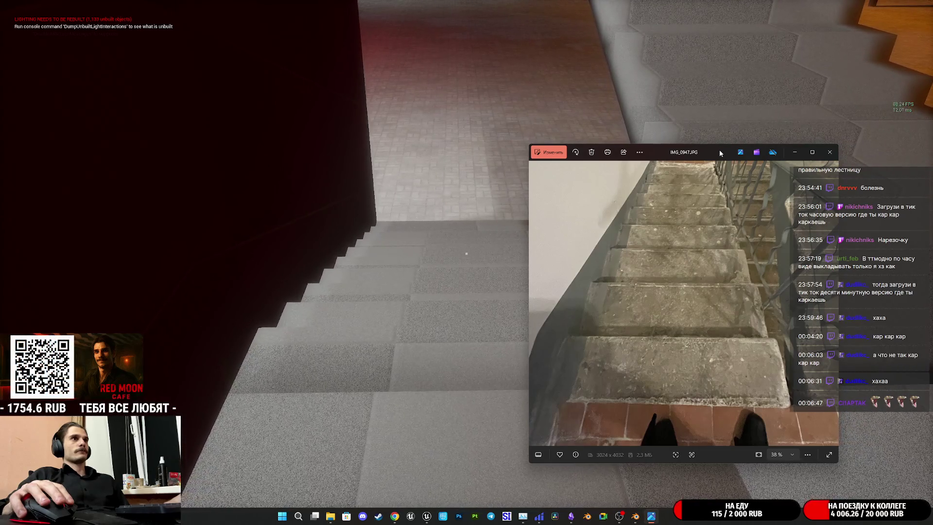
left_click(829, 154)
left_click(698, 213)
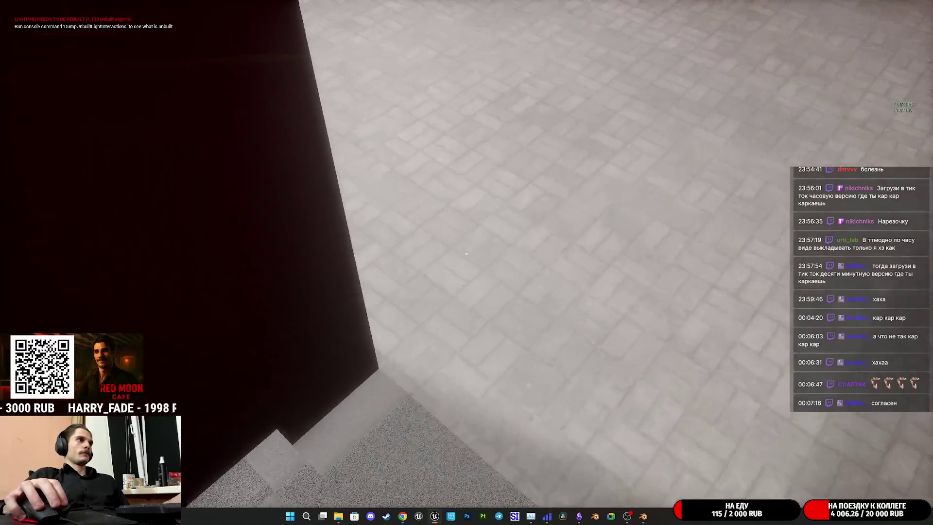
Walk the character up the staircase toward the building
key("w")
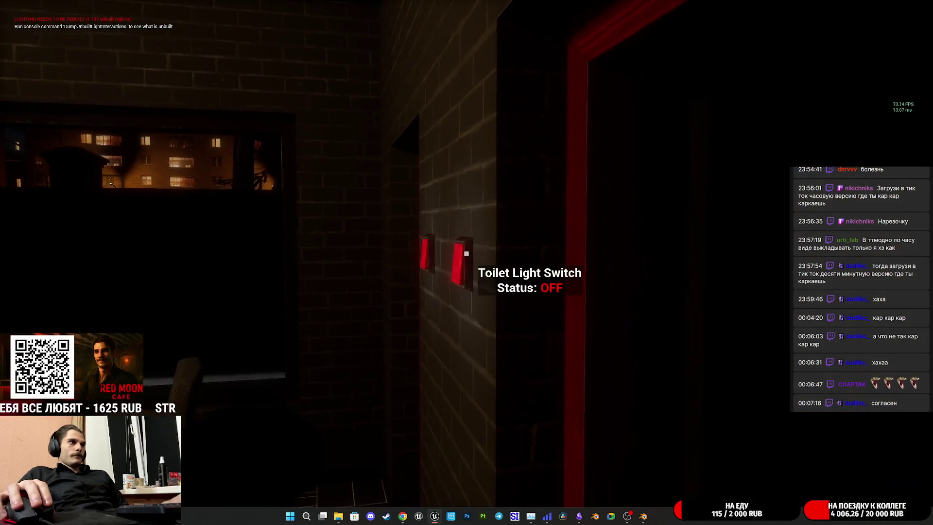
Walk into the toilet room, then stop the playtest and restore the full editor layout
key("w")
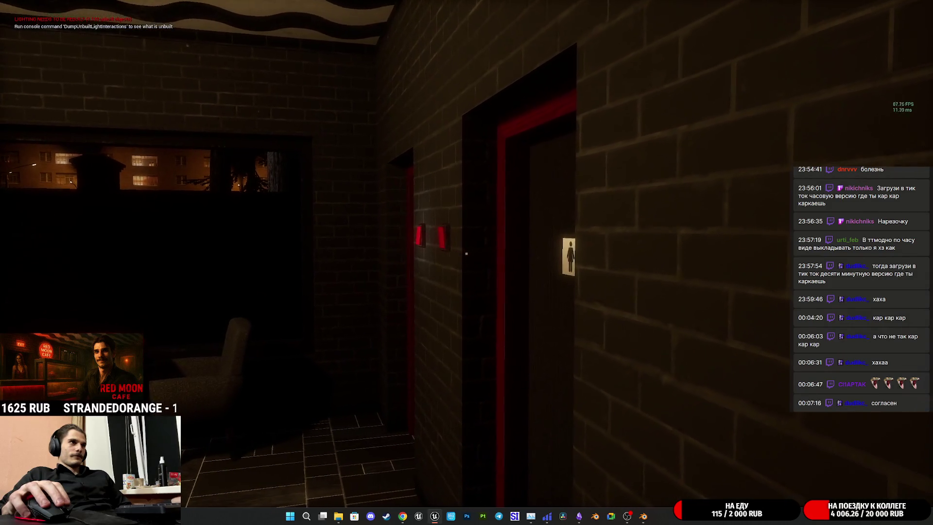
key("Escape")
key("F11")
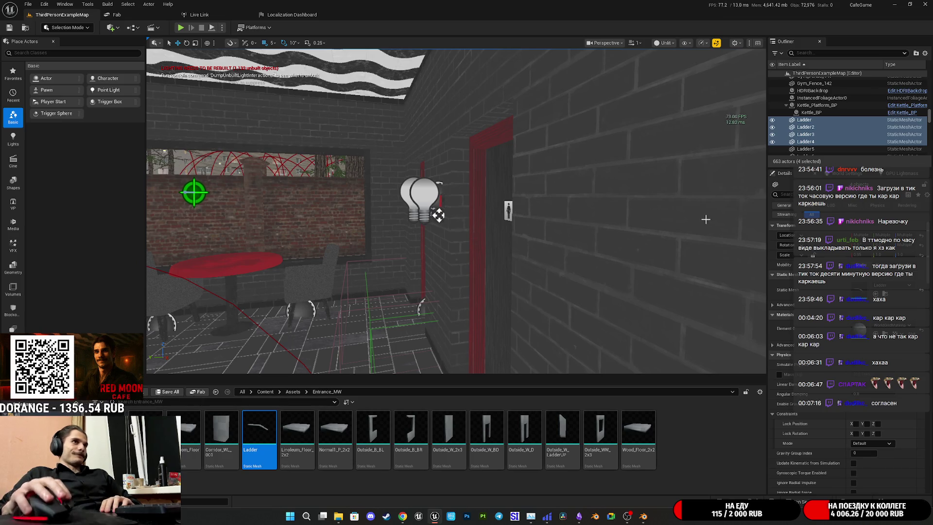
Dismiss the scalability warning, review the entrance walls notes, then close the Unreal Editor
left_click(716, 44)
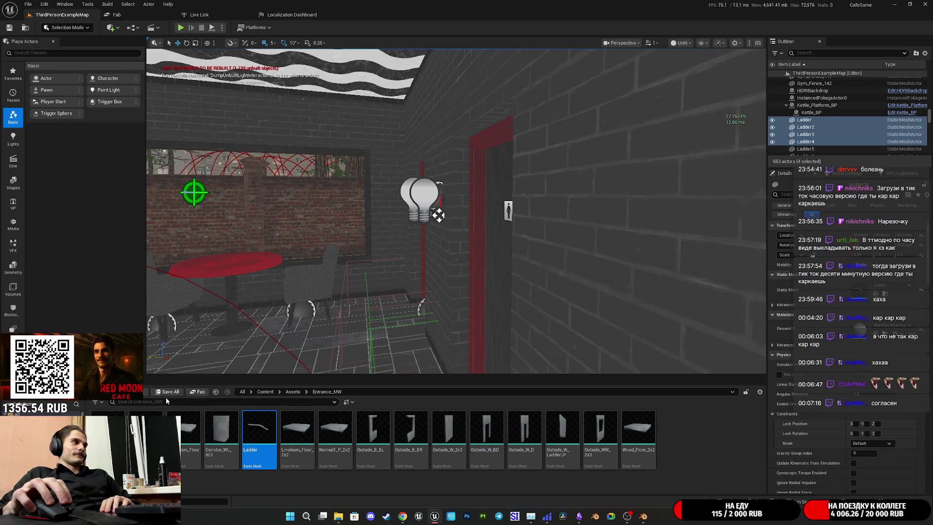
left_click(579, 517)
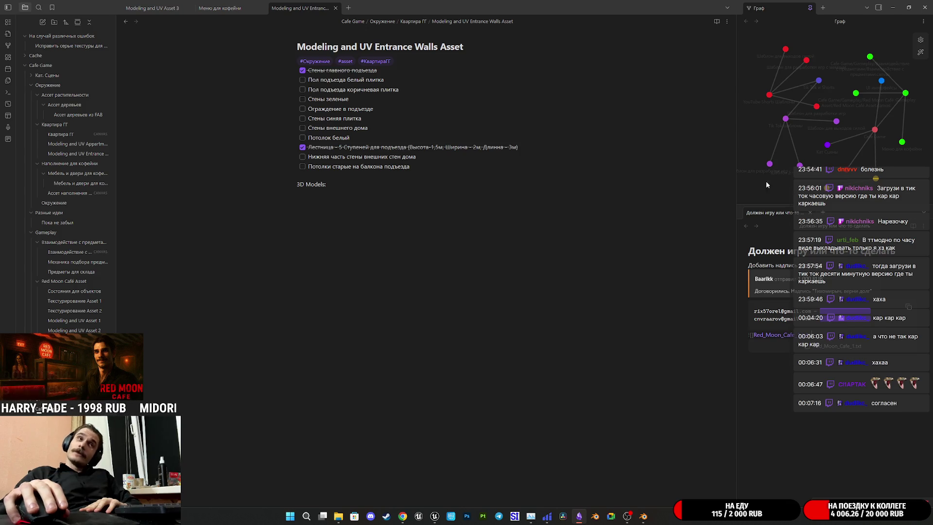
left_click(924, 7)
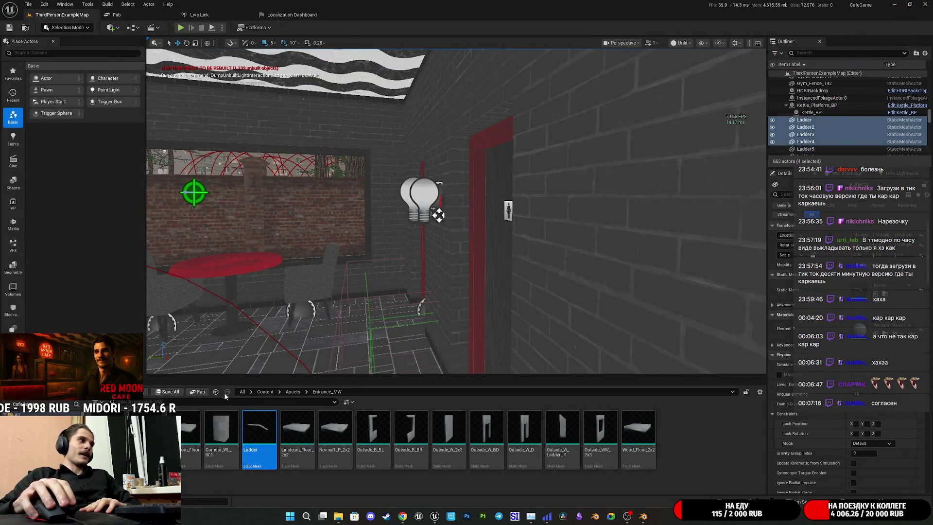
left_click(926, 3)
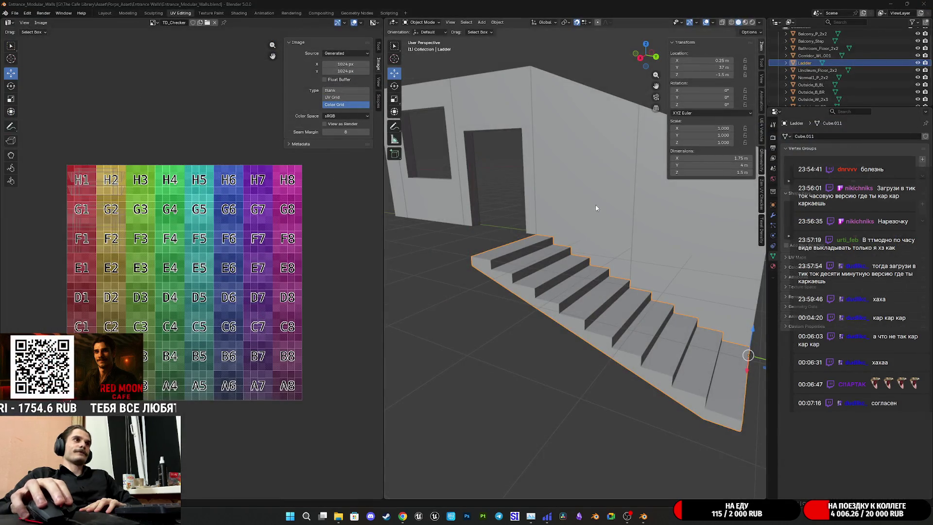
In the Layout workspace, frame the walls and ladder stairs and save Entrance_Modular_Walls.blend
mouse_move(544, 250)
middle_mouse_down()
mouse_move(514, 250)
mouse_move(535, 274)
mouse_move(576, 229)
mouse_move(485, 232)
middle_mouse_up()
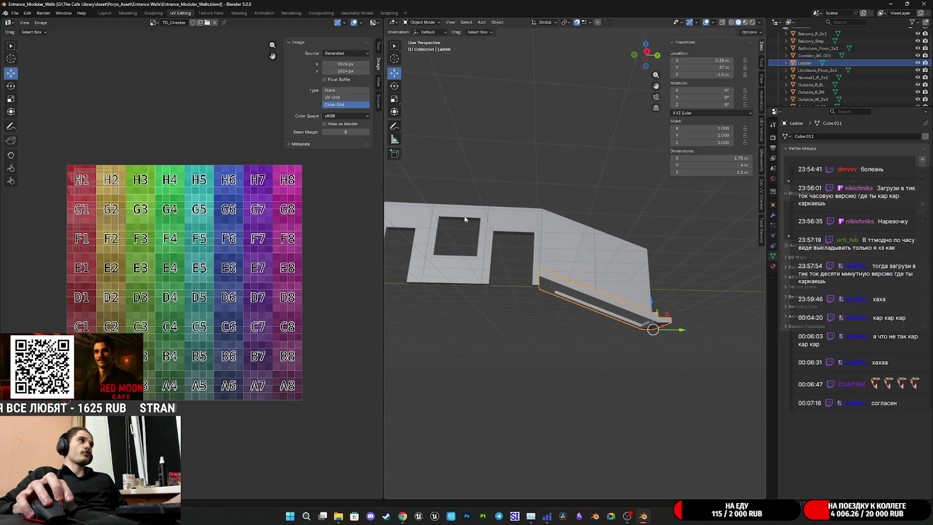
left_click(105, 14)
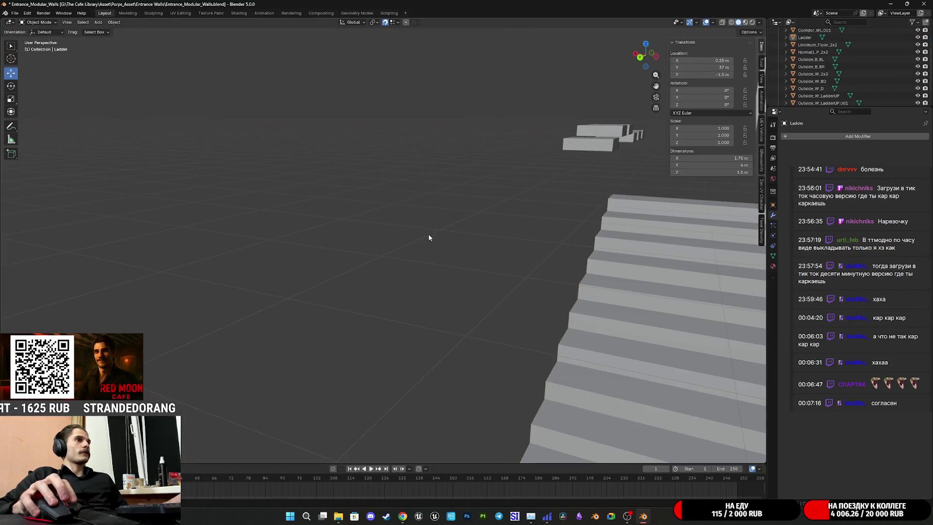
scroll(427, 234, "down", 8)
middle_click_drag(428, 217, 460, 276, "shift")
key("ctrl+s")
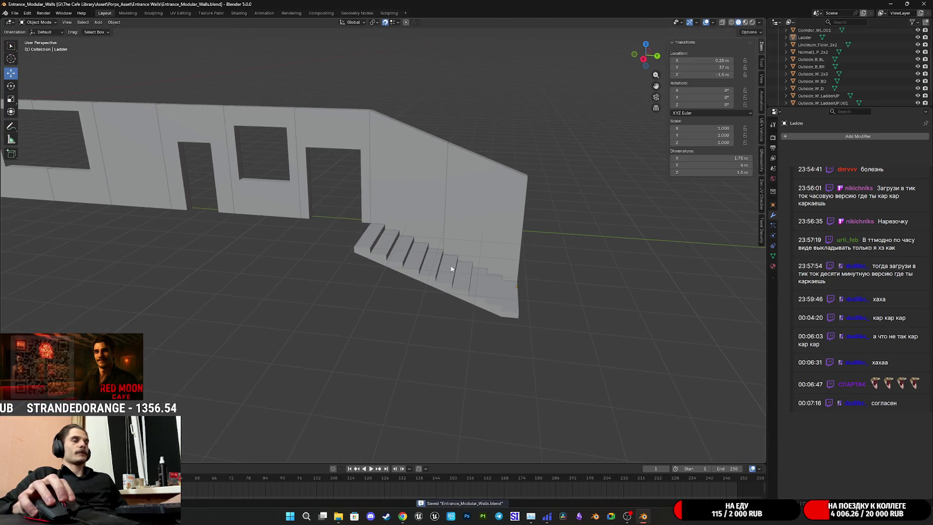
Centre the walls and doorways in view, then bring up the Ozon shopping page in Chrome
mouse_move(455, 250)
middle_mouse_down()
mouse_move(574, 302)
mouse_move(465, 248)
middle_mouse_up()
scroll(465, 248, "down", 2)
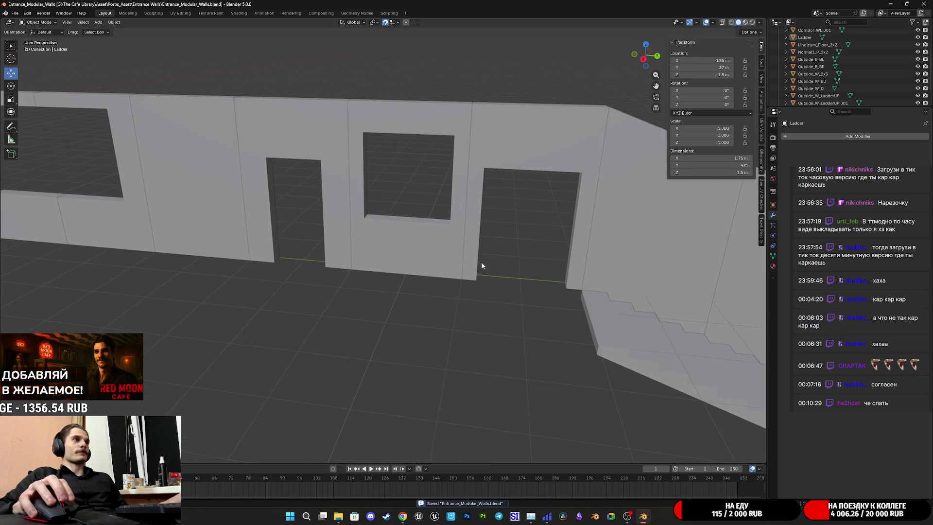
scroll(513, 260, "down", 3)
middle_click_drag(531, 264, 476, 269, "shift")
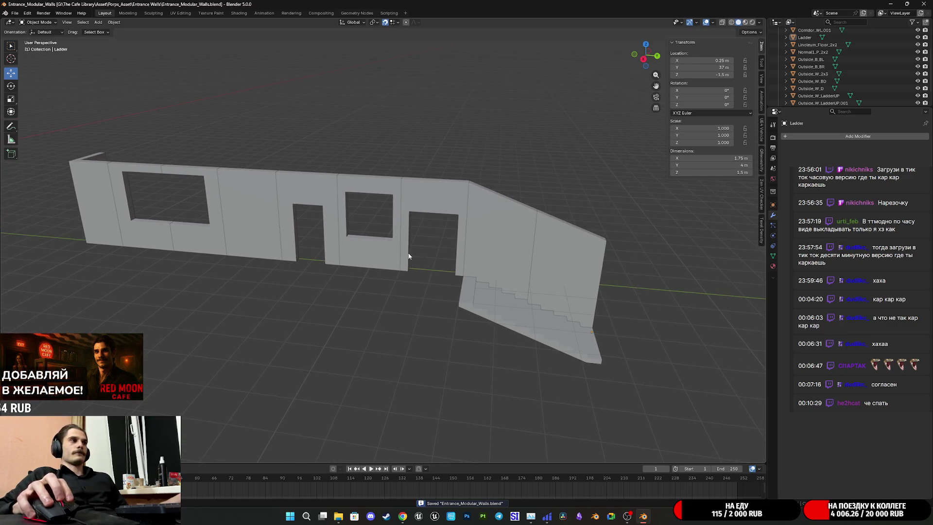
left_click(627, 517)
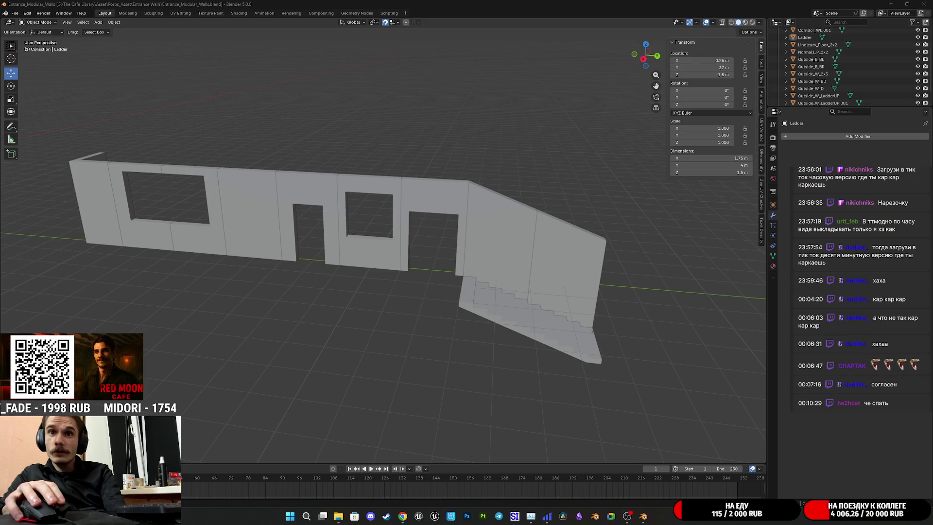
key("alt+Tab")
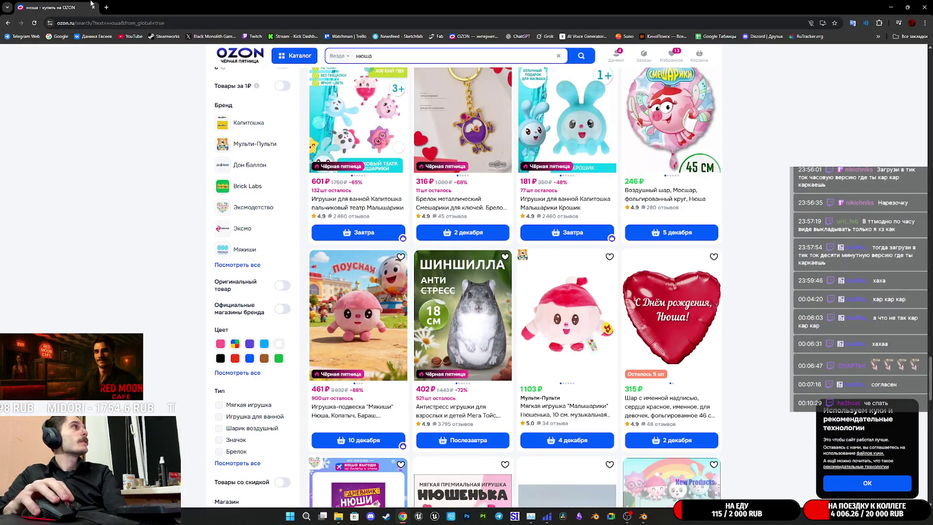
Leave Chrome and return to the Blender scene with the wall panels and Ladder staircase
key("alt+Tab")
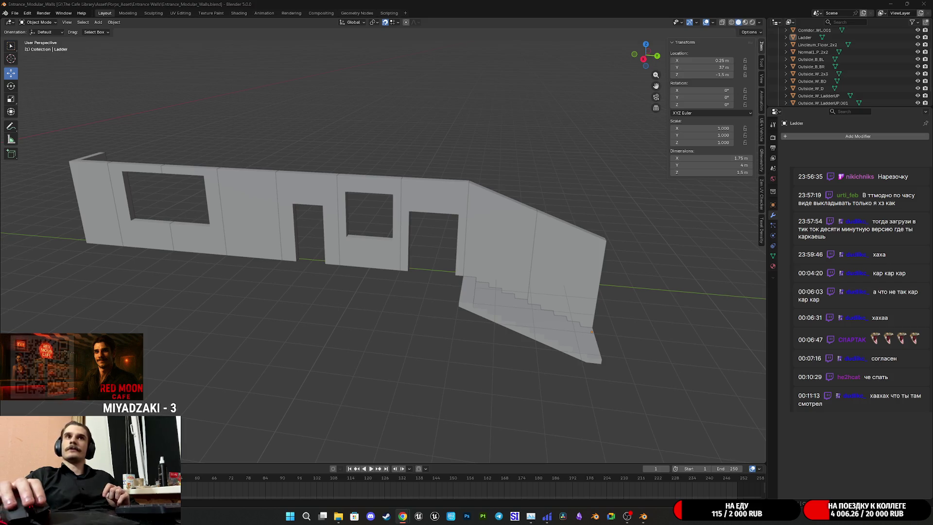
View the stairs from the other side and save Entrance_Modular_Walls.blend again
mouse_move(644, 244)
middle_mouse_down()
mouse_move(602, 248)
mouse_move(496, 205)
middle_mouse_up()
key("ctrl+s")
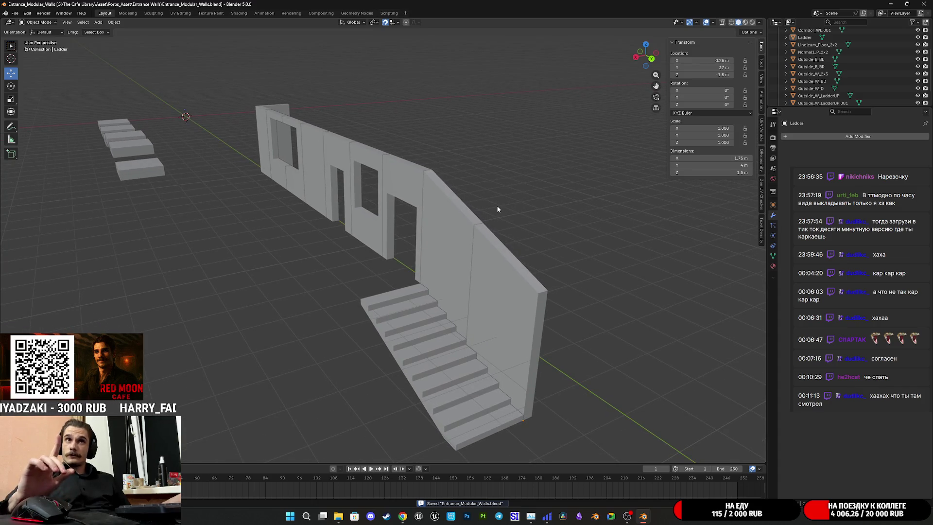